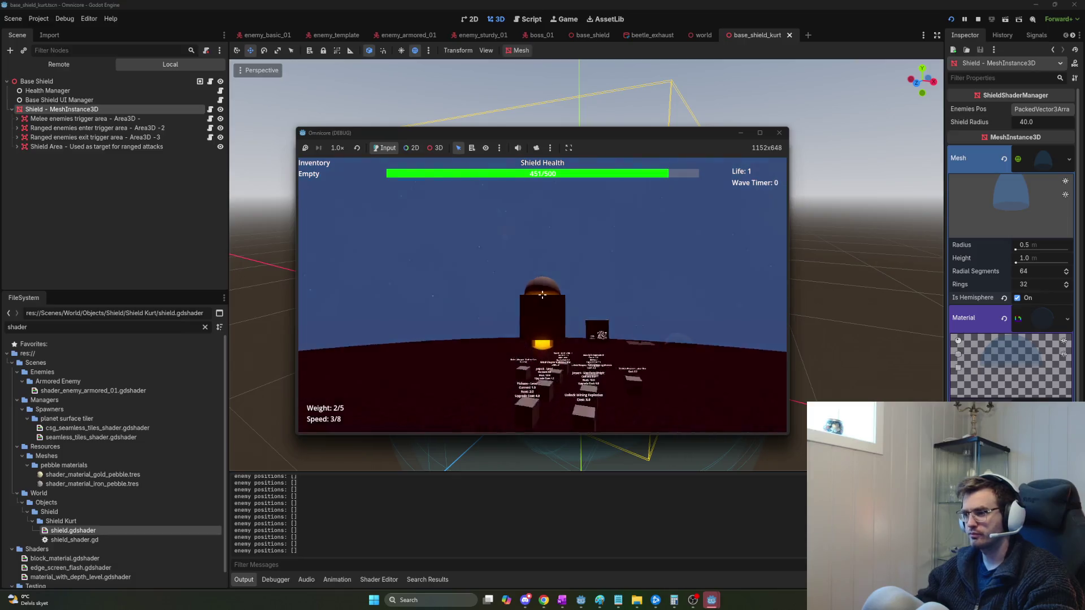
Orbit the game camera around the shield dome until enemies break it, then stop the game.
key("d")
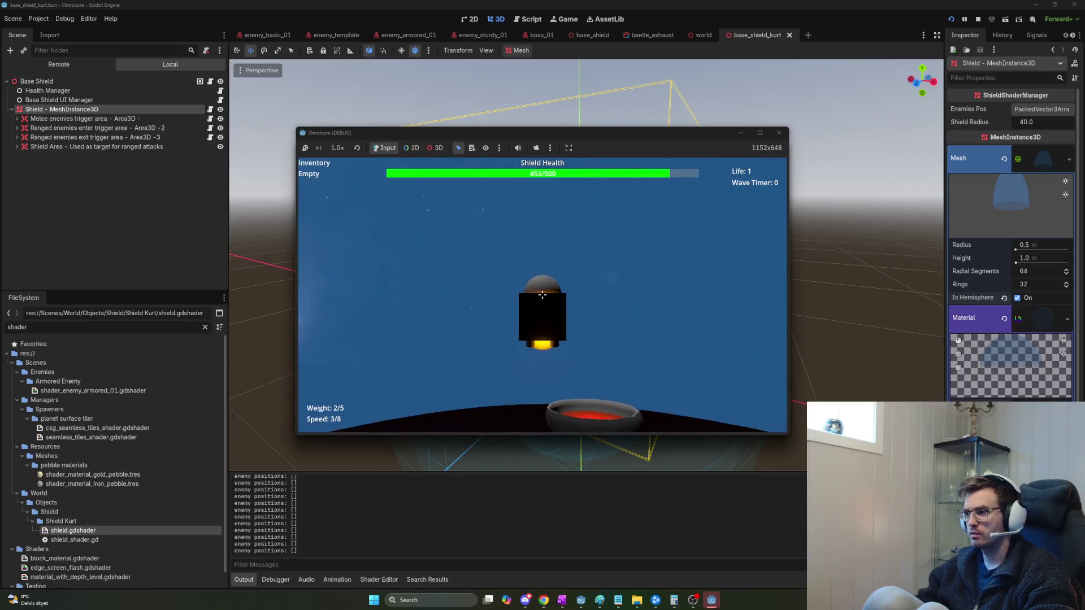
key("d")
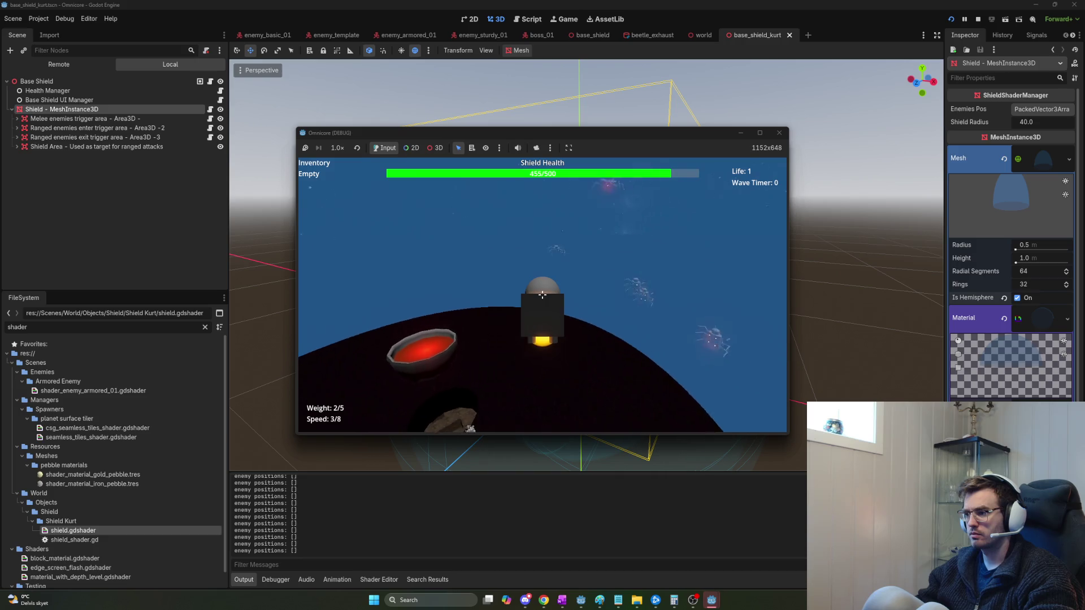
key("d")
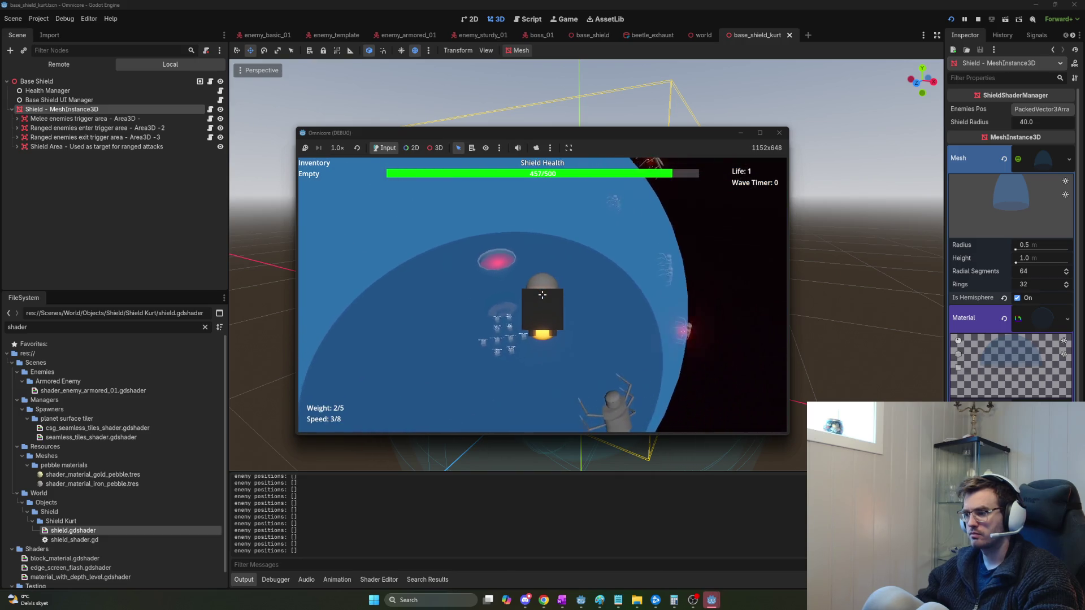
key("d")
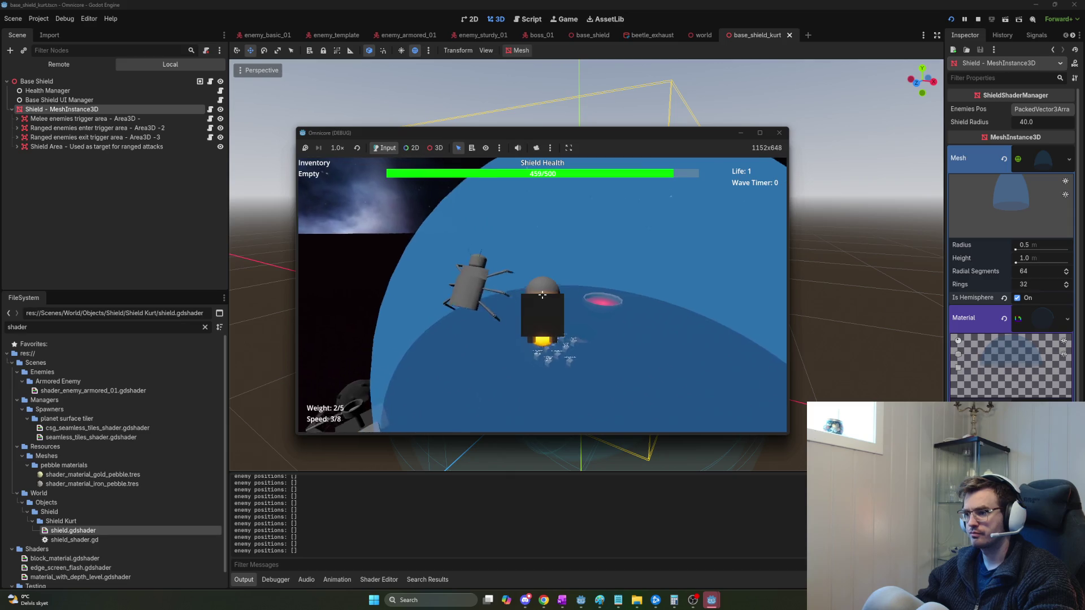
key("d")
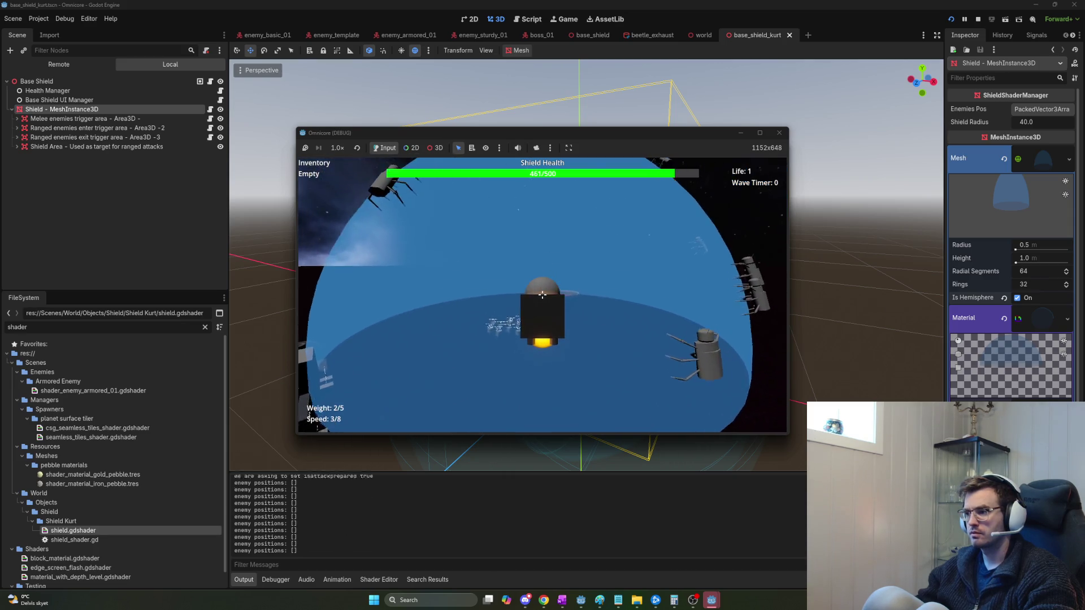
key("d")
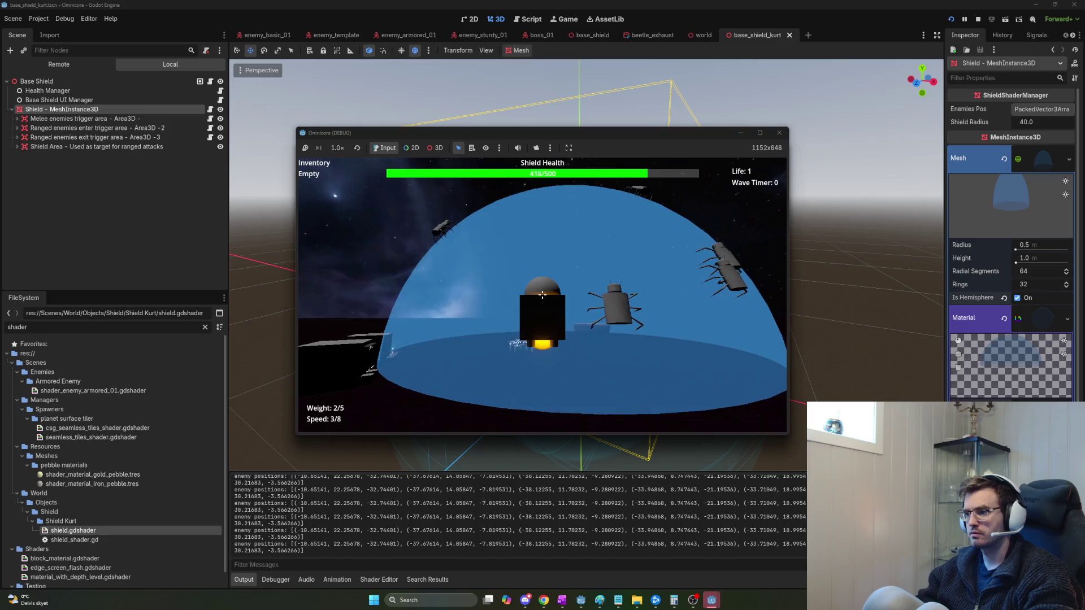
key("d")
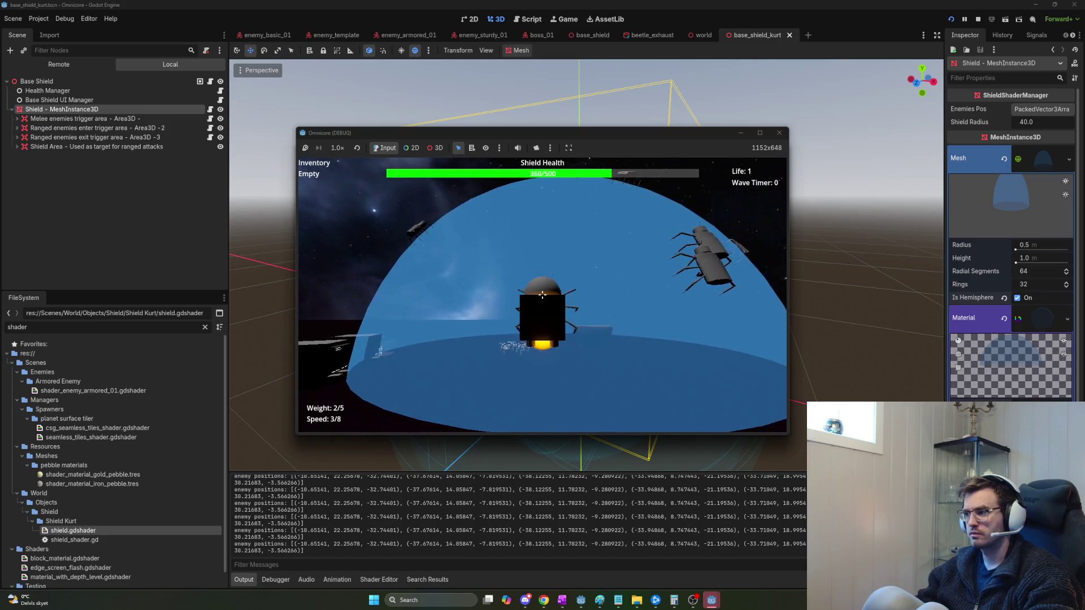
key("d")
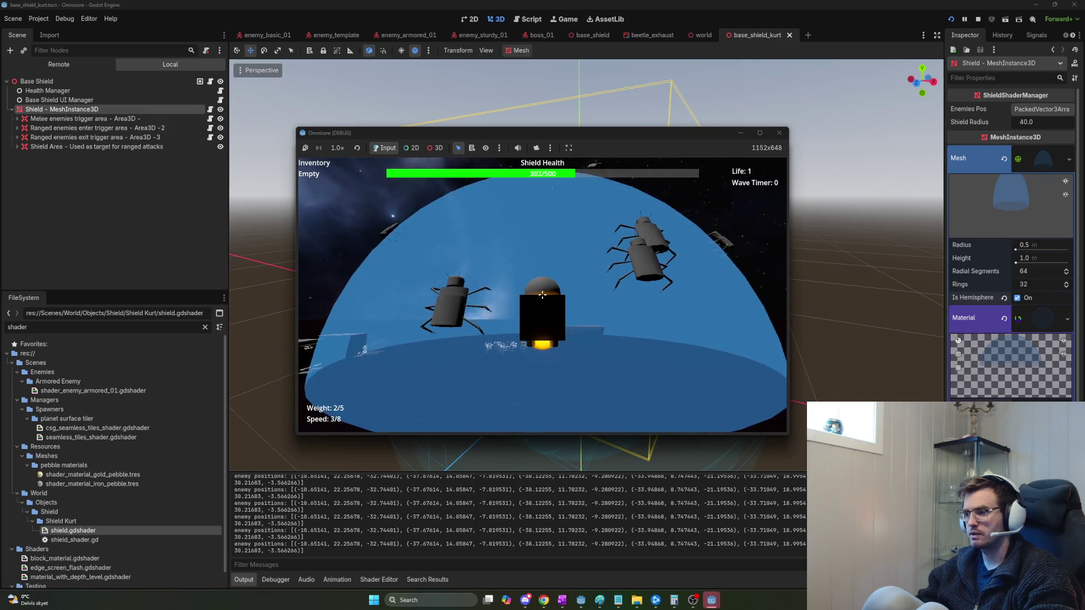
key("d")
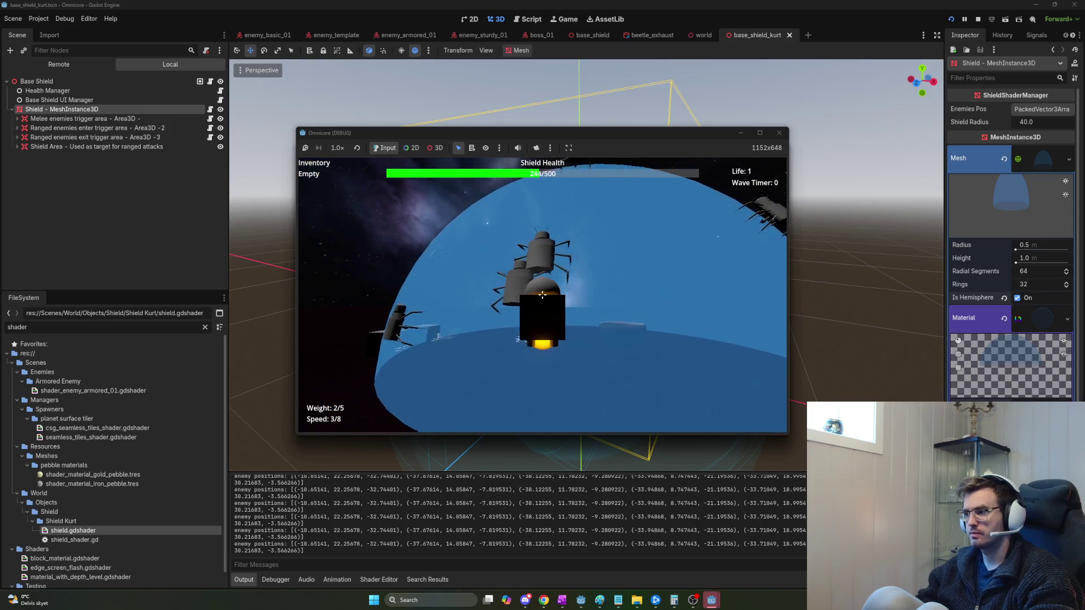
key("d")
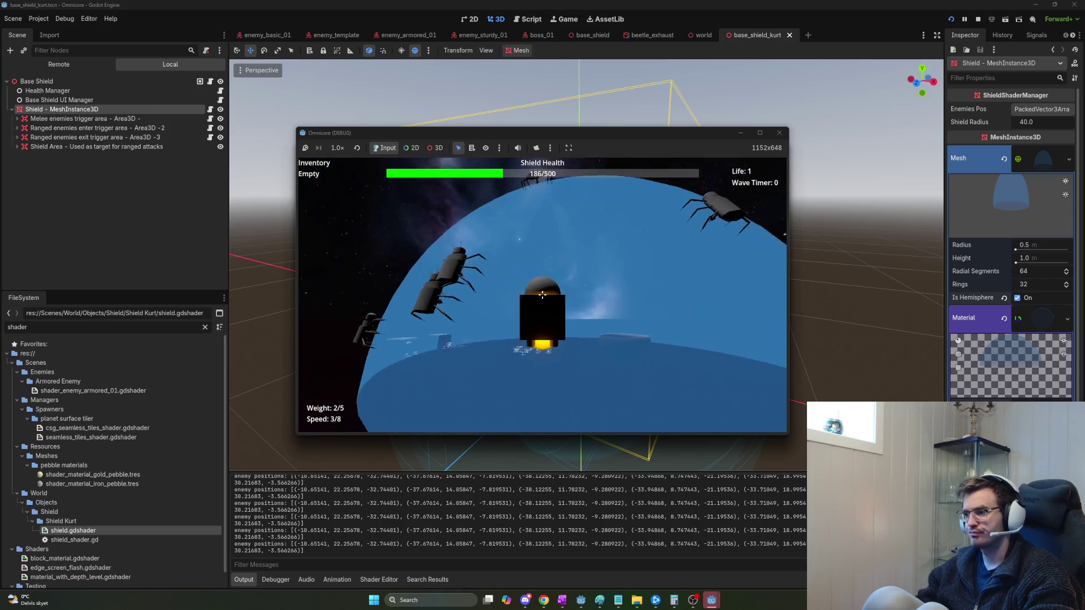
key("d")
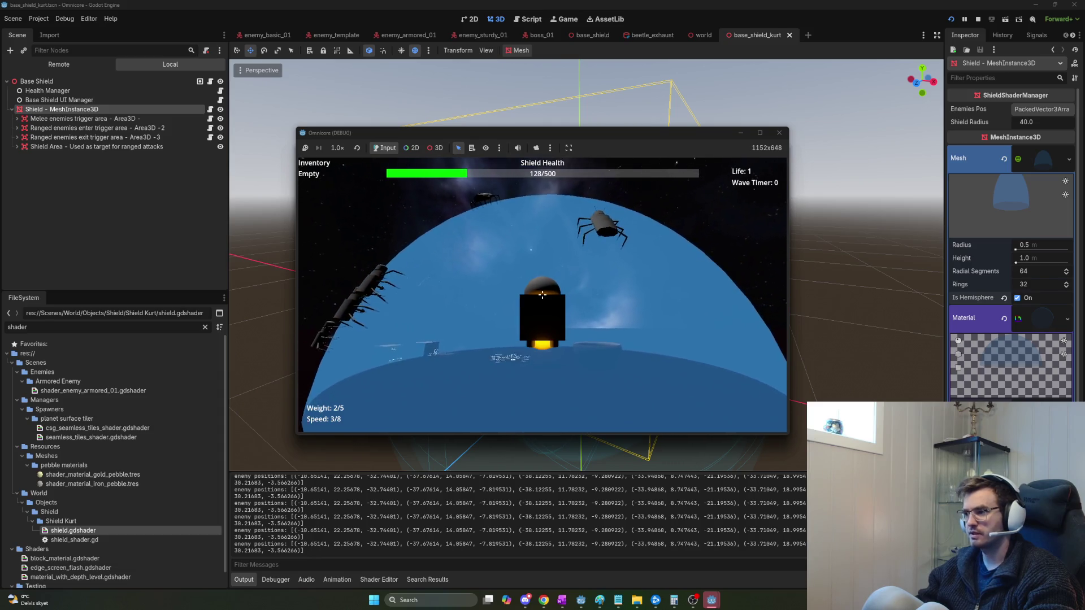
key("d")
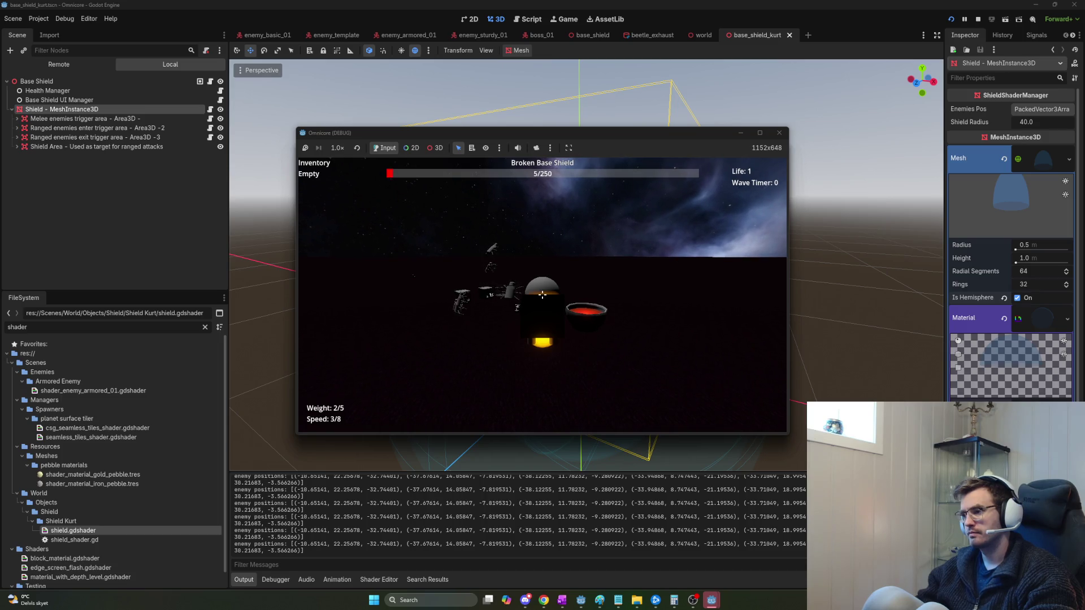
key("F8")
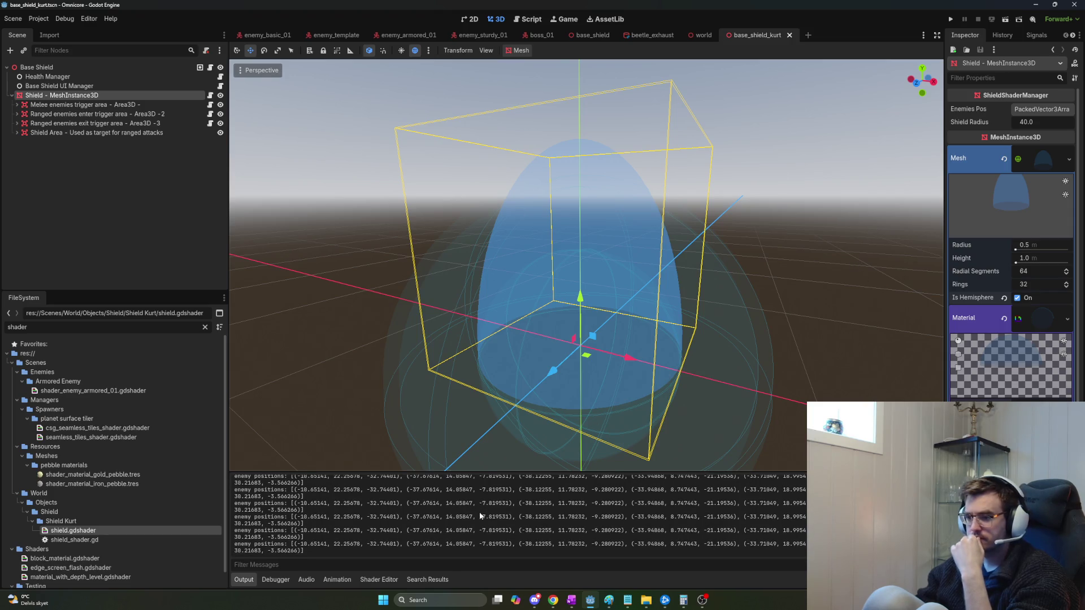
Open shield.gdshader and the attached shield_shader.gd script to review their code.
double_click(86, 531)
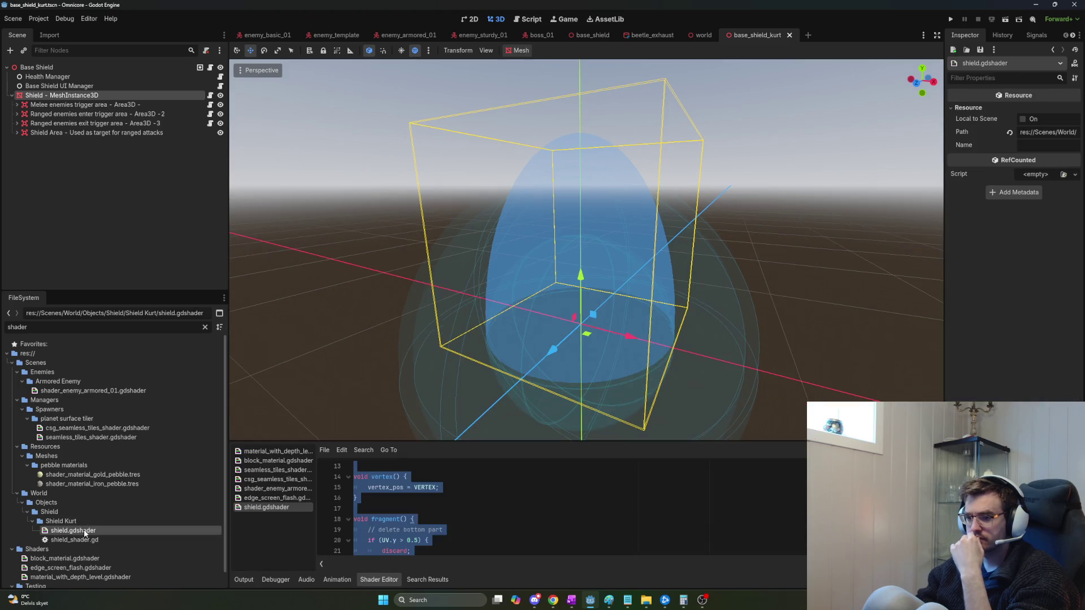
scroll(464, 524, "down", 4)
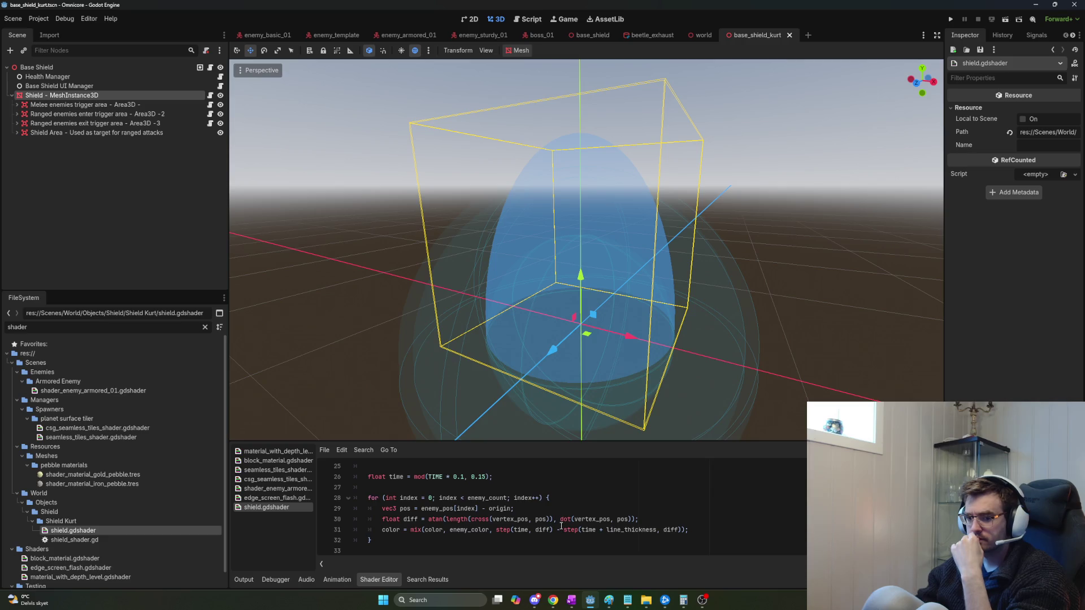
scroll(561, 525, "up", 5)
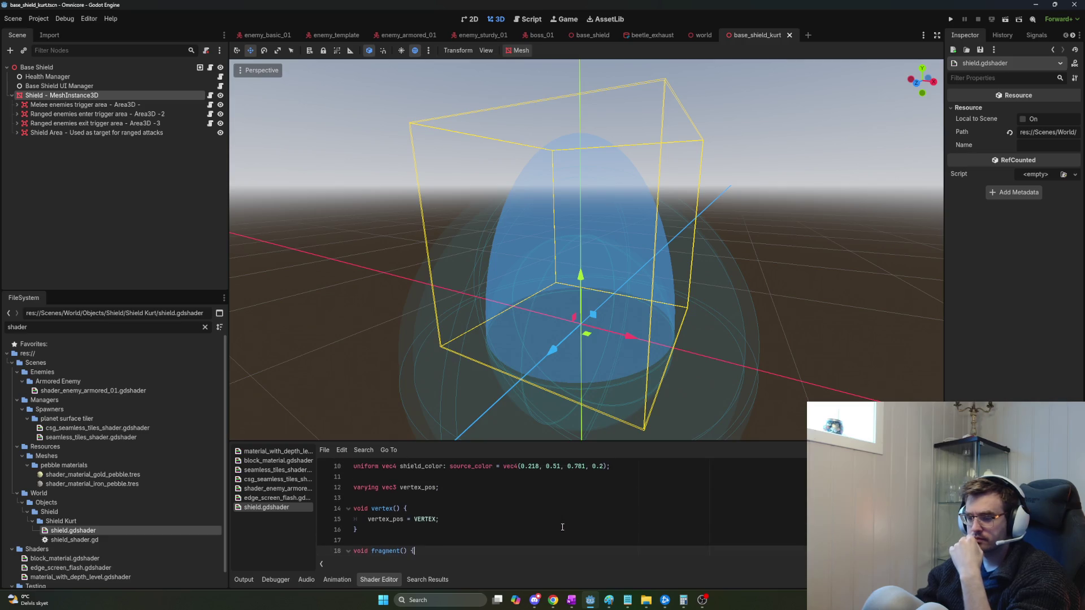
left_click(210, 95)
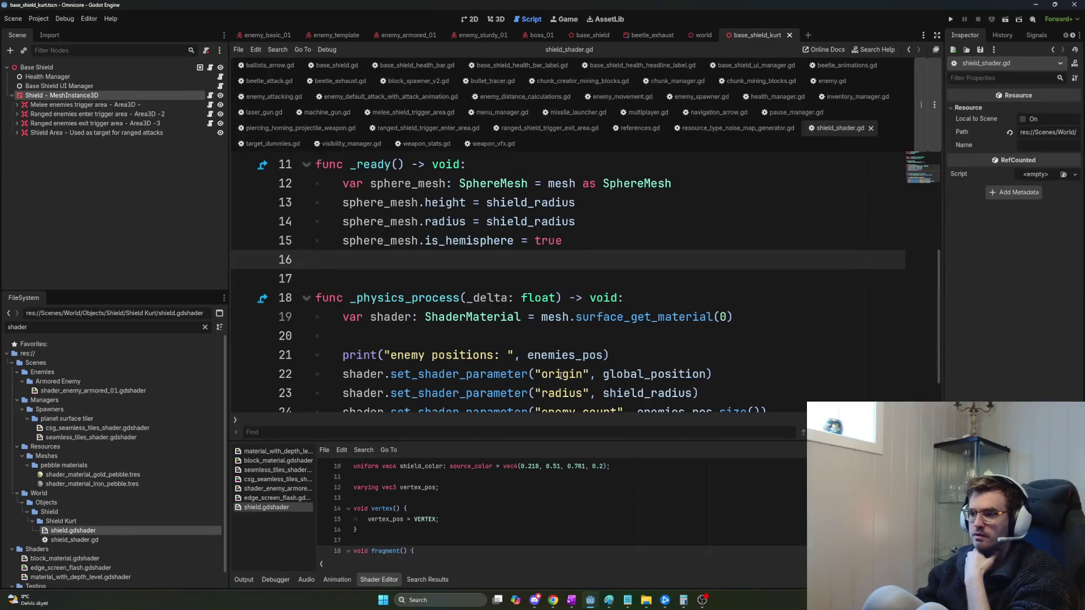
scroll(526, 339, "down", 1)
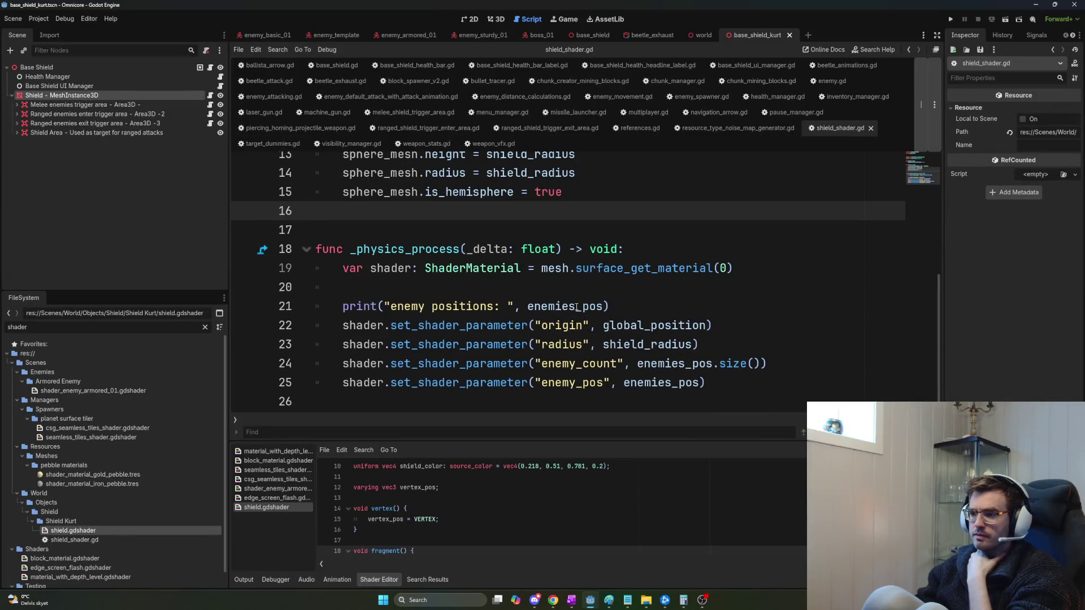
Check the enemies_pos PackedVector3Array, then set the shield colour's red component to 1 and run the game.
left_click_drag(603, 306, 528, 305)
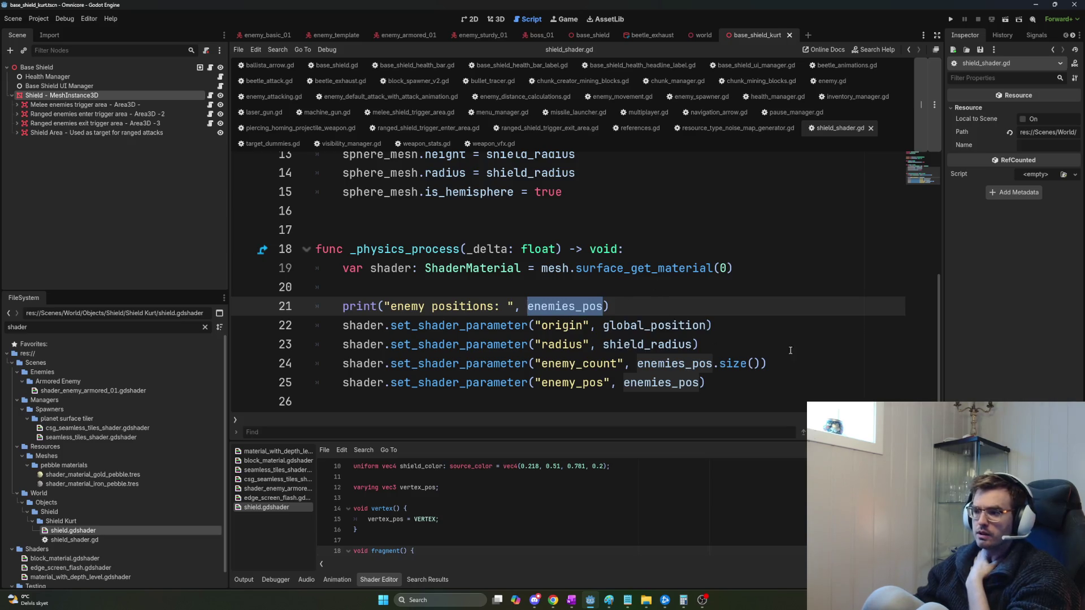
left_click_drag(939, 332, 936, 201)
double_click(555, 232)
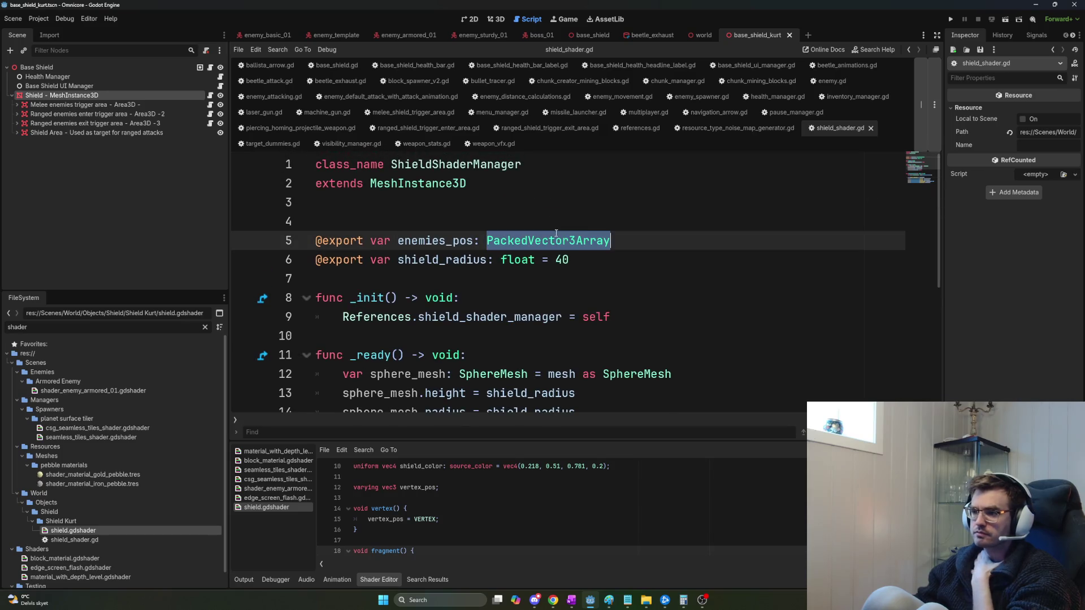
left_click_drag(946, 228, 943, 355)
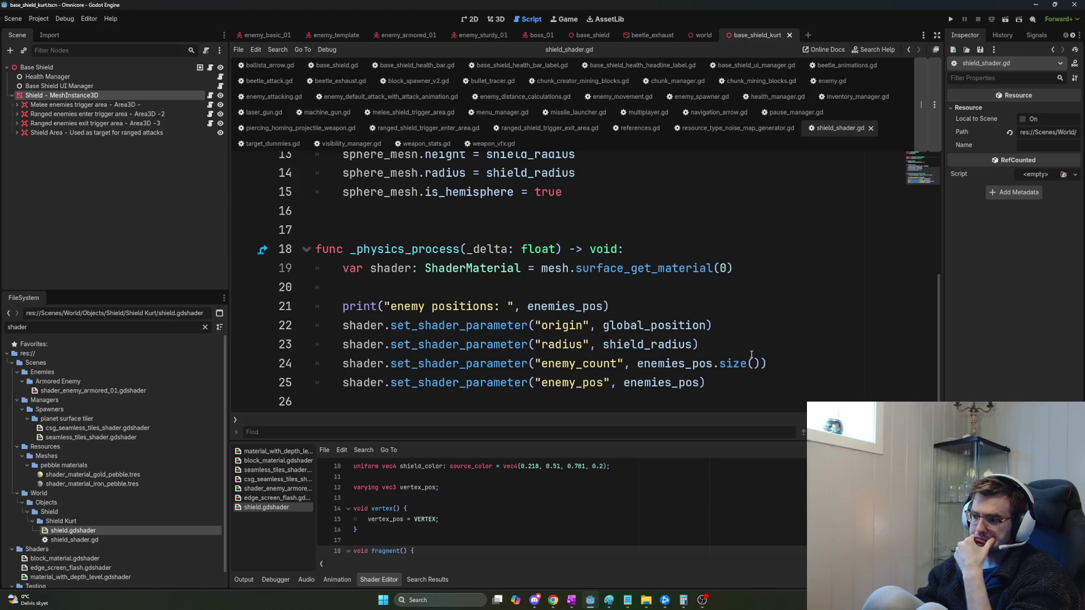
left_click_drag(538, 466, 521, 467)
key("ctrl+c")
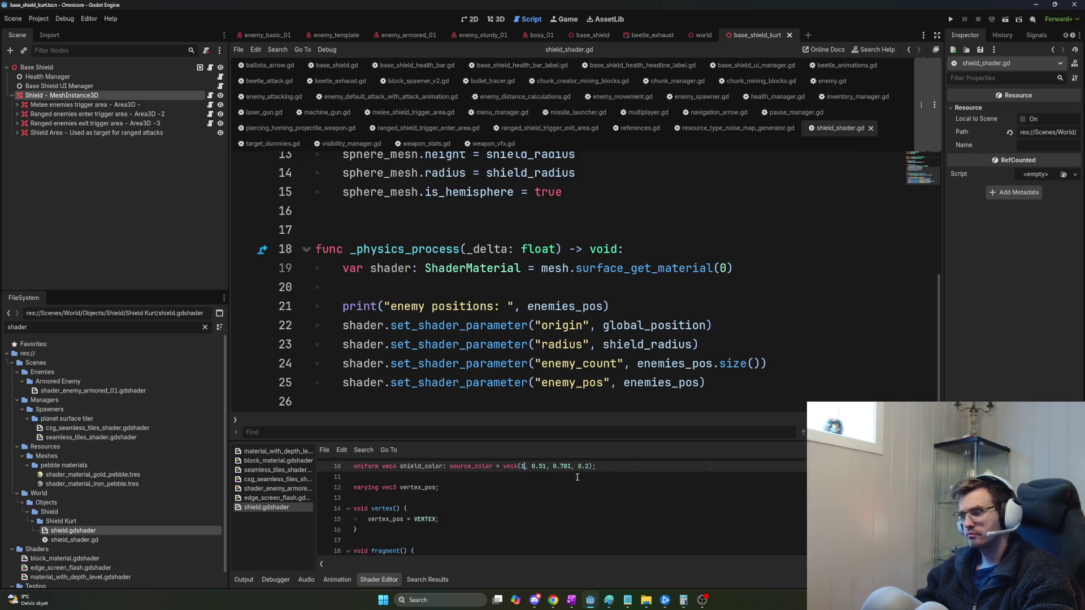
key("F5")
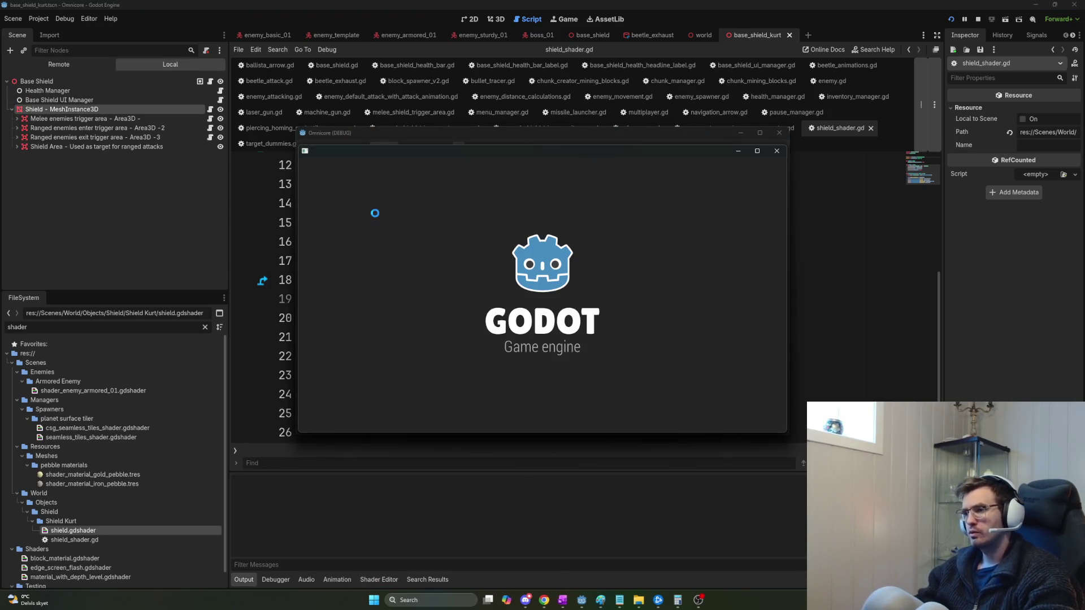
Host a session to see the dome still blue, then stop and check the Debugger and Output panels.
left_click(331, 163)
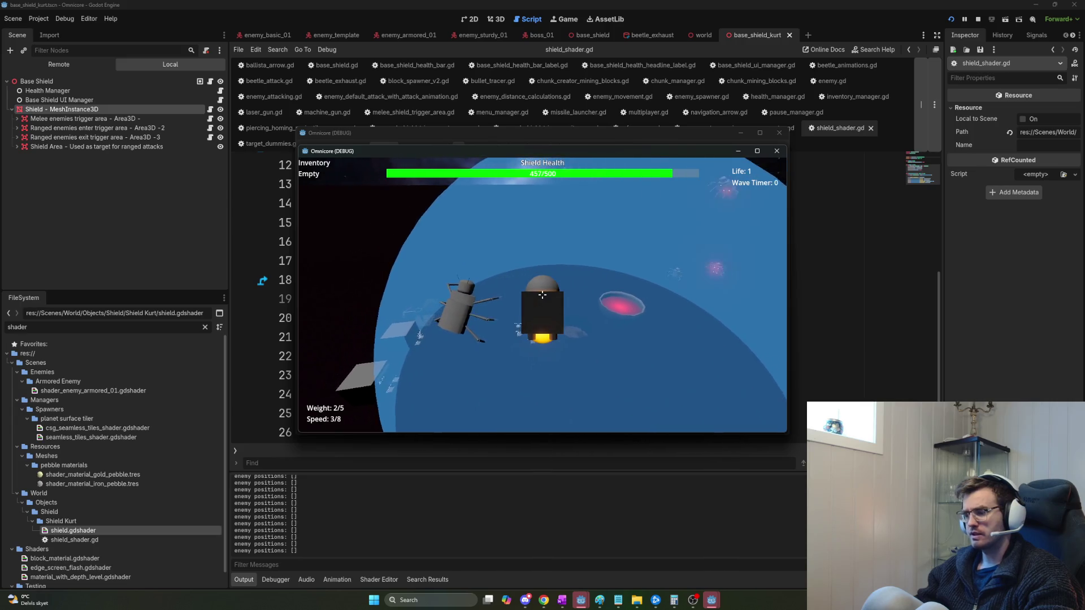
key("F8")
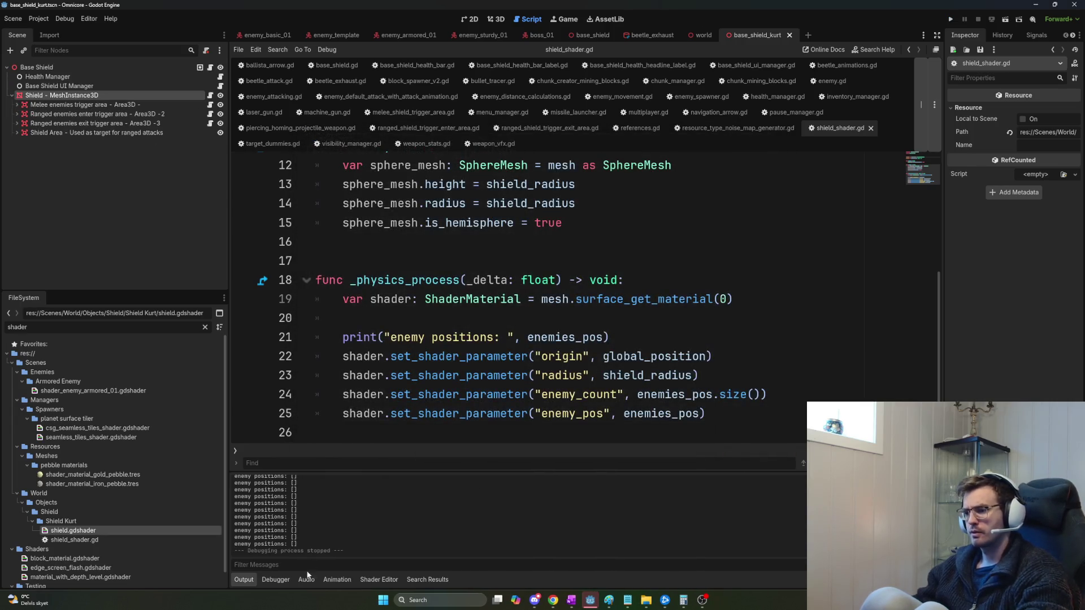
left_click(275, 580)
left_click(244, 579)
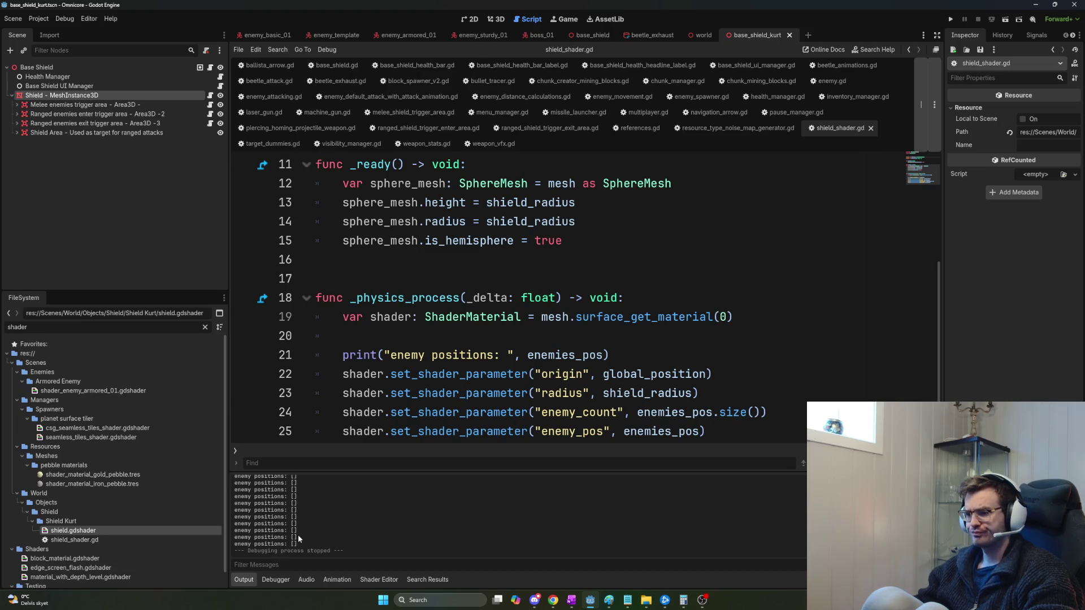
double_click(133, 530)
double_click(521, 466)
key("ctrl+v")
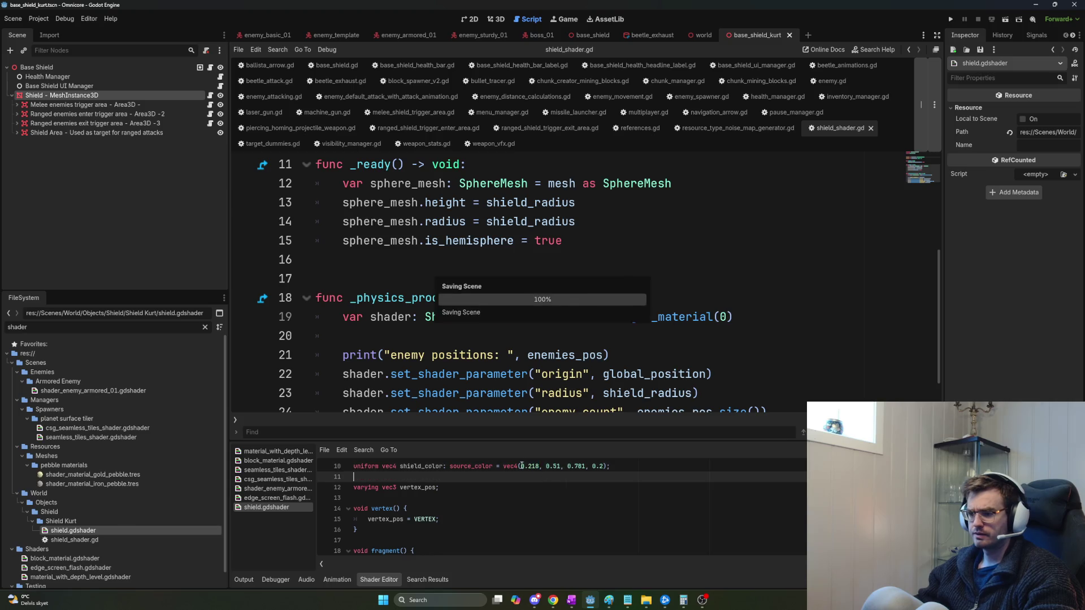
left_click_drag(521, 466, 601, 469)
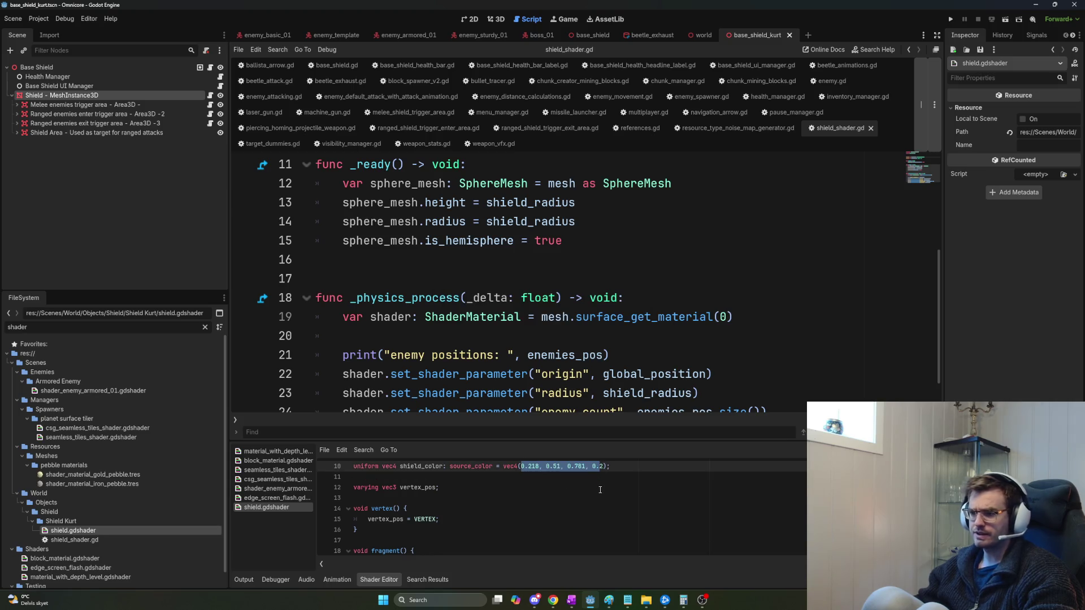
scroll(595, 498, "up", 1)
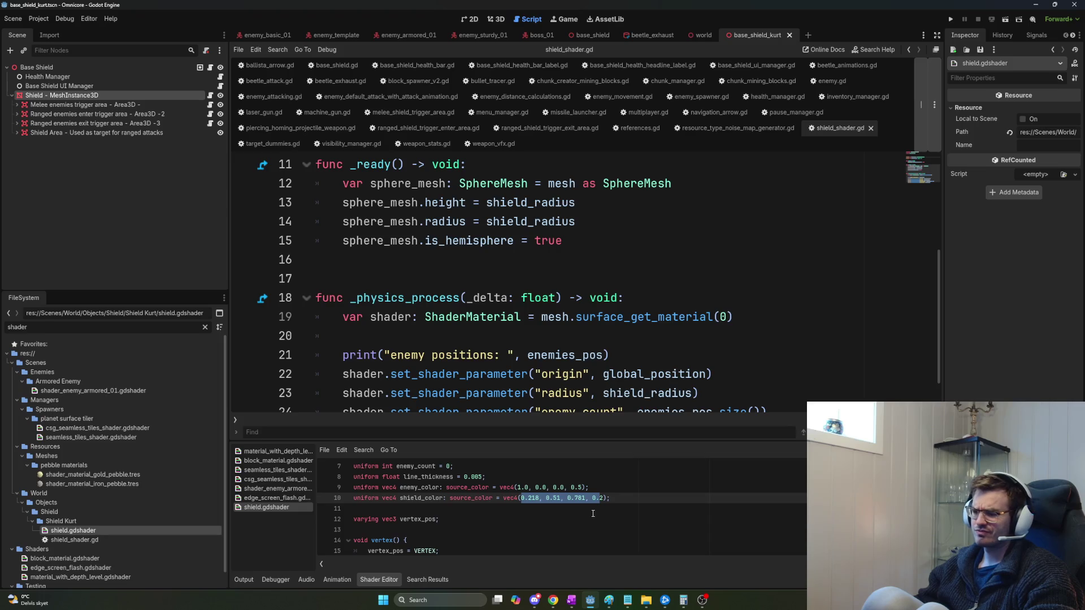
scroll(503, 333, "down", 1)
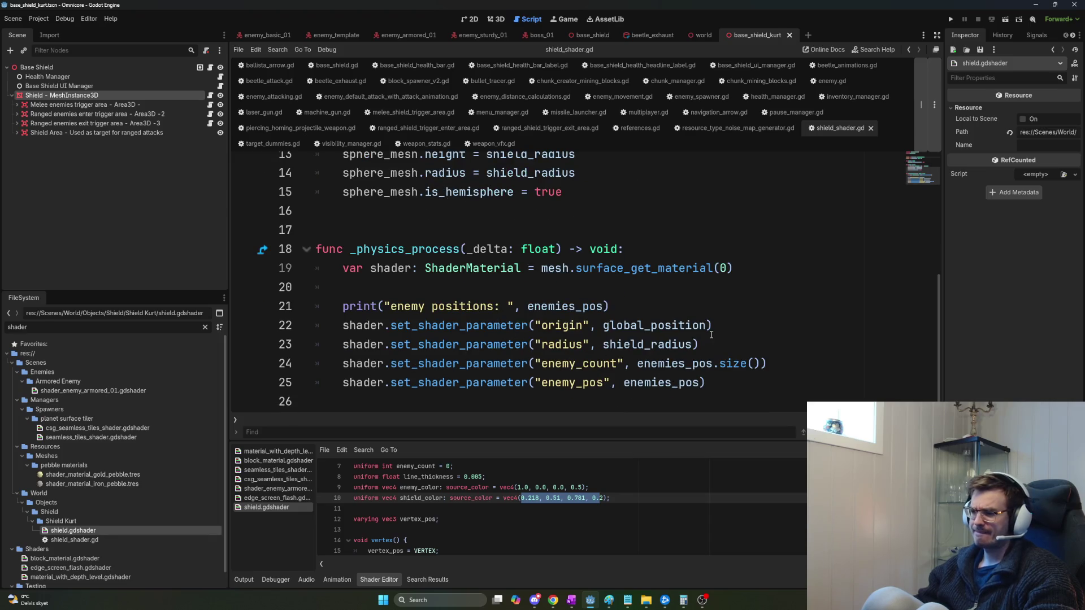
left_click(128, 96)
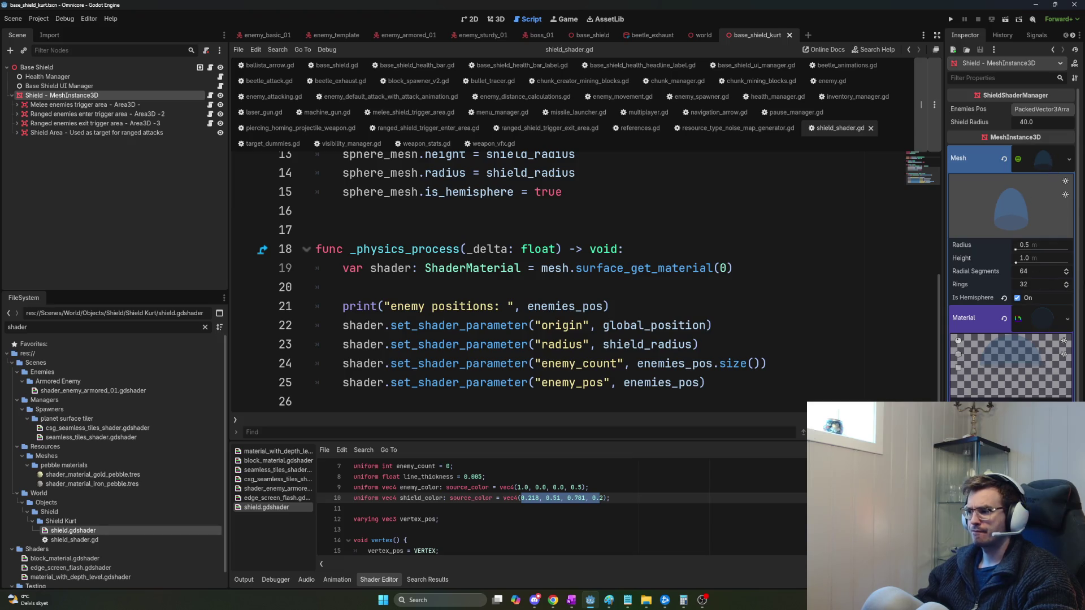
Inspect the Shield mesh's blue shield_color under Shader Parameters, then run the game.
scroll(1012, 237, "down", 2)
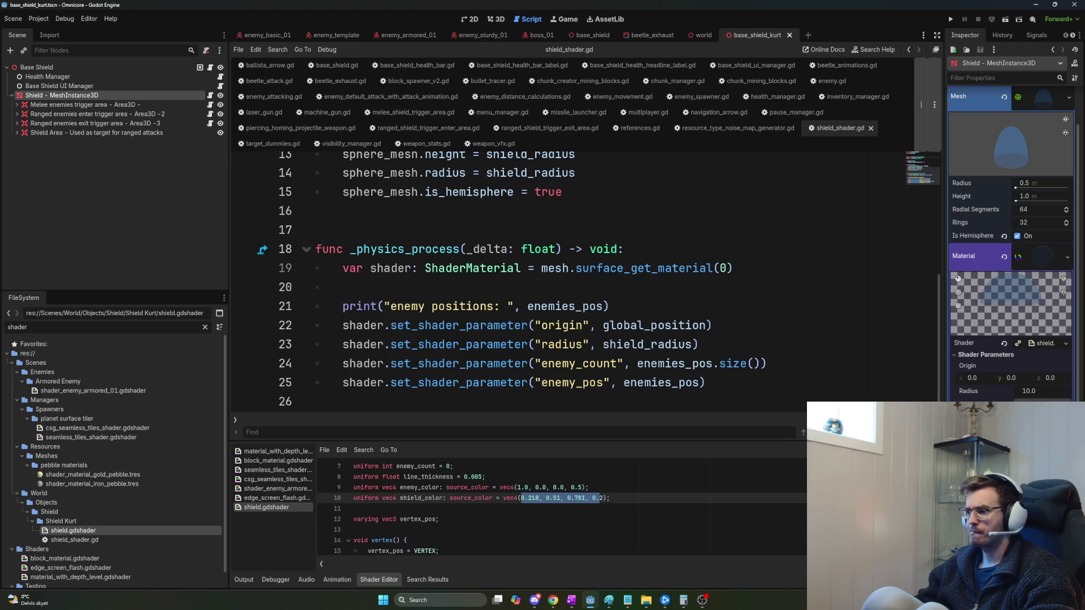
scroll(685, 496, "down", 1)
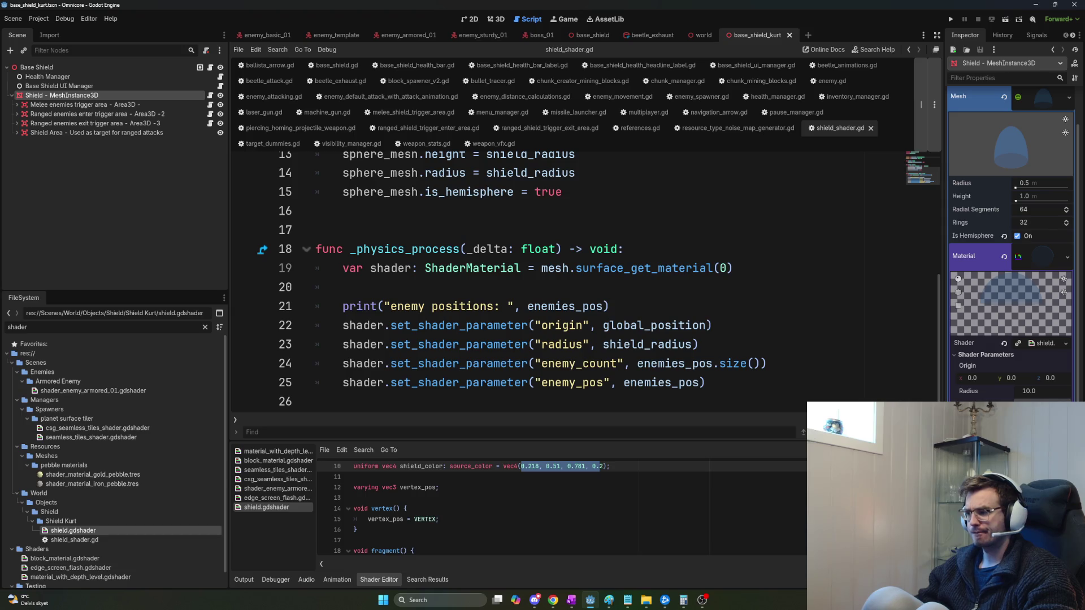
left_click(1042, 419)
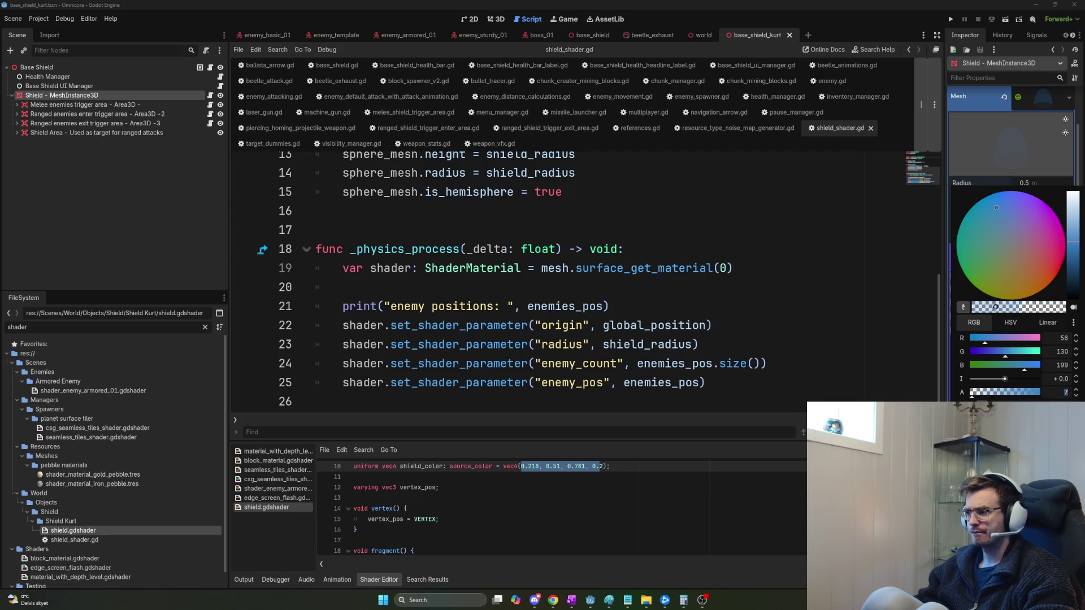
key("F5")
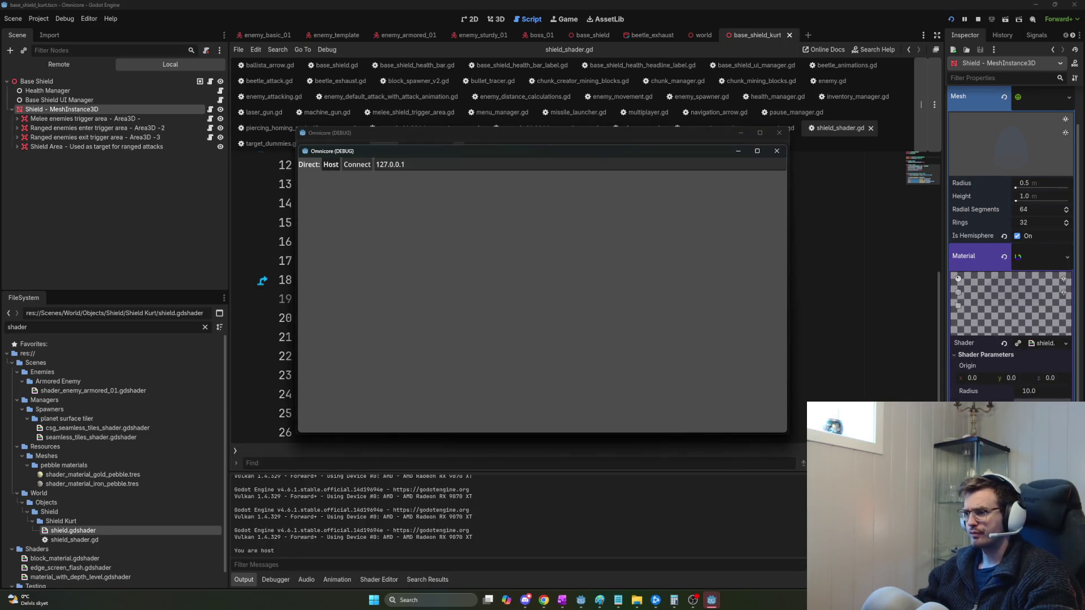
Host a game, rise up to view the blue shield dome, then stop the run.
left_click(330, 164)
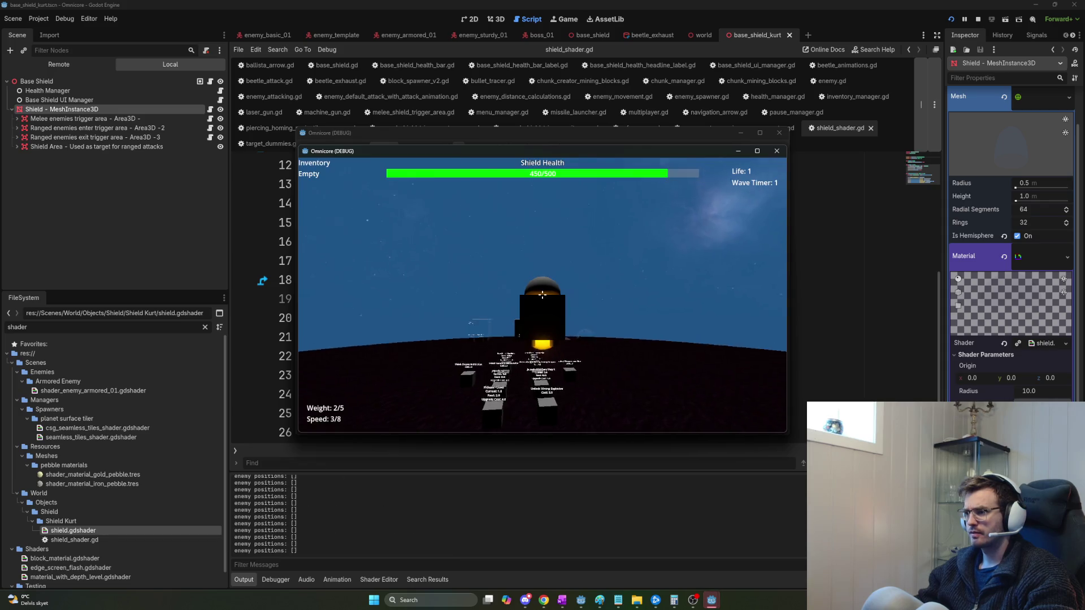
key("space")
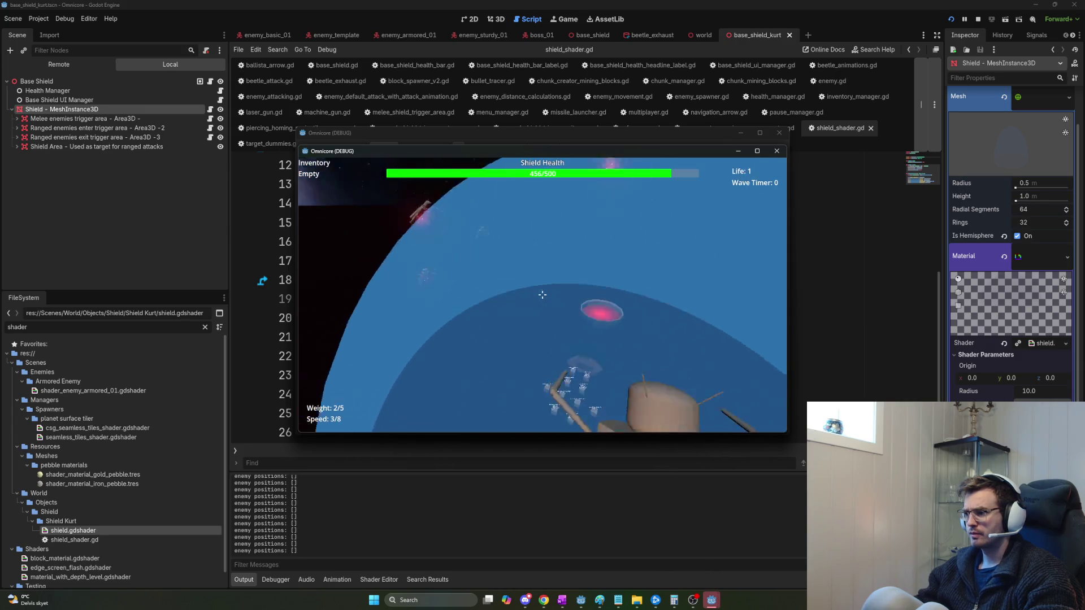
key("F5")
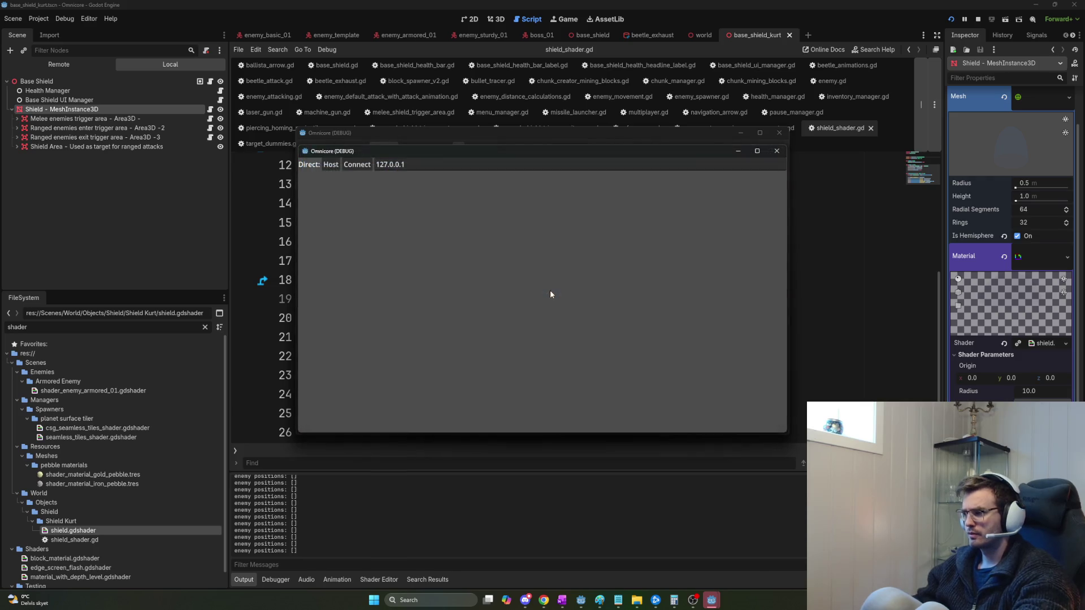
key("F8")
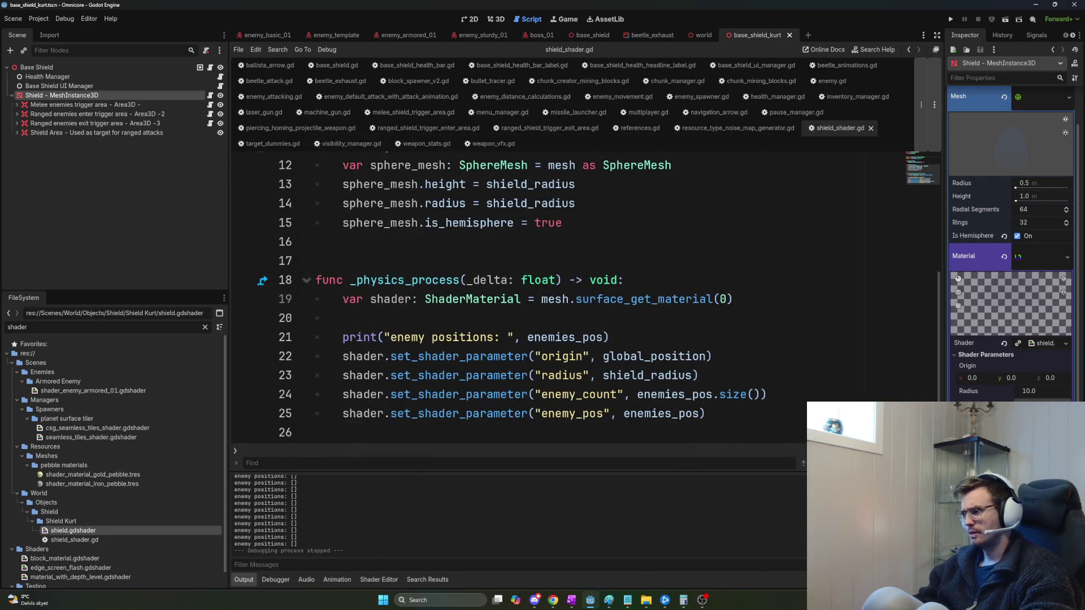
Set shield_color to orange (211, 80, 0) in the Inspector picker and start a new test run.
left_click(1040, 415)
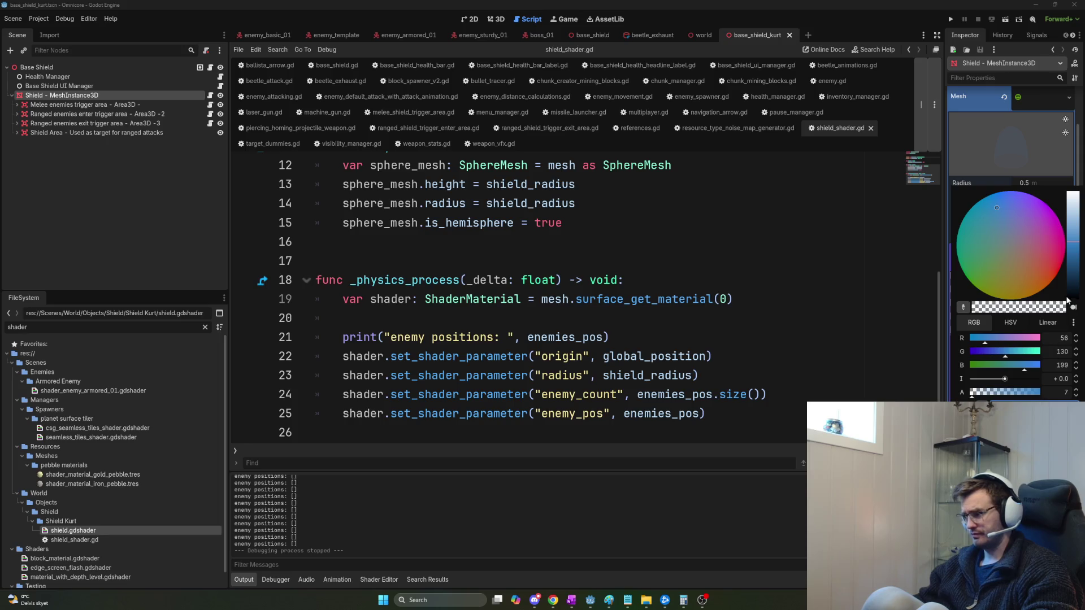
left_click(1028, 255)
left_click_drag(1030, 259, 1051, 303)
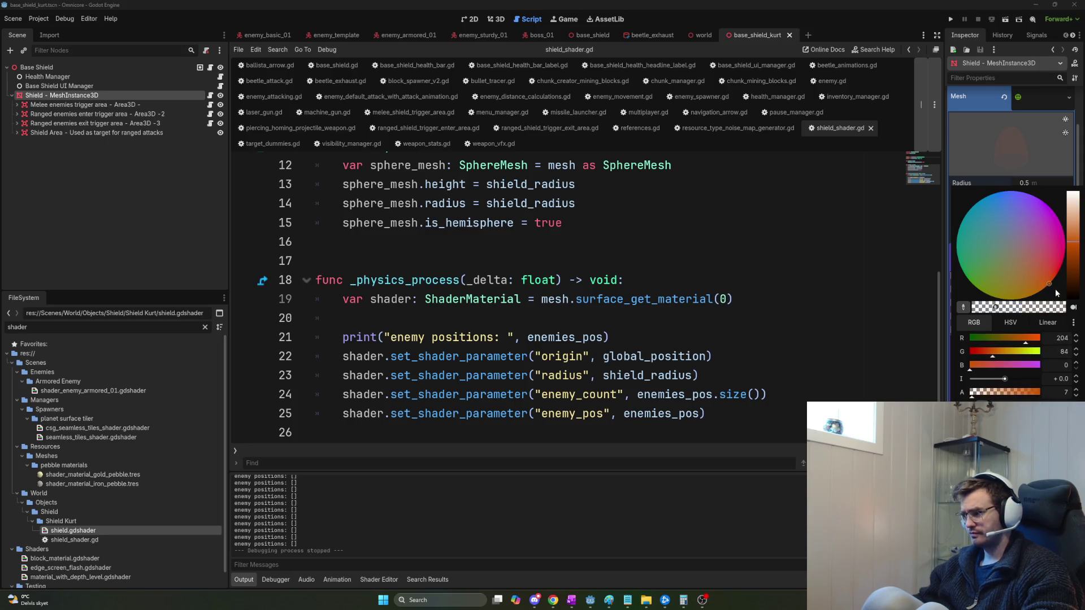
mouse_move(1075, 264)
left_mouse_down()
mouse_move(1076, 277)
mouse_move(1077, 268)
left_mouse_up()
key("Escape")
left_click(1040, 418)
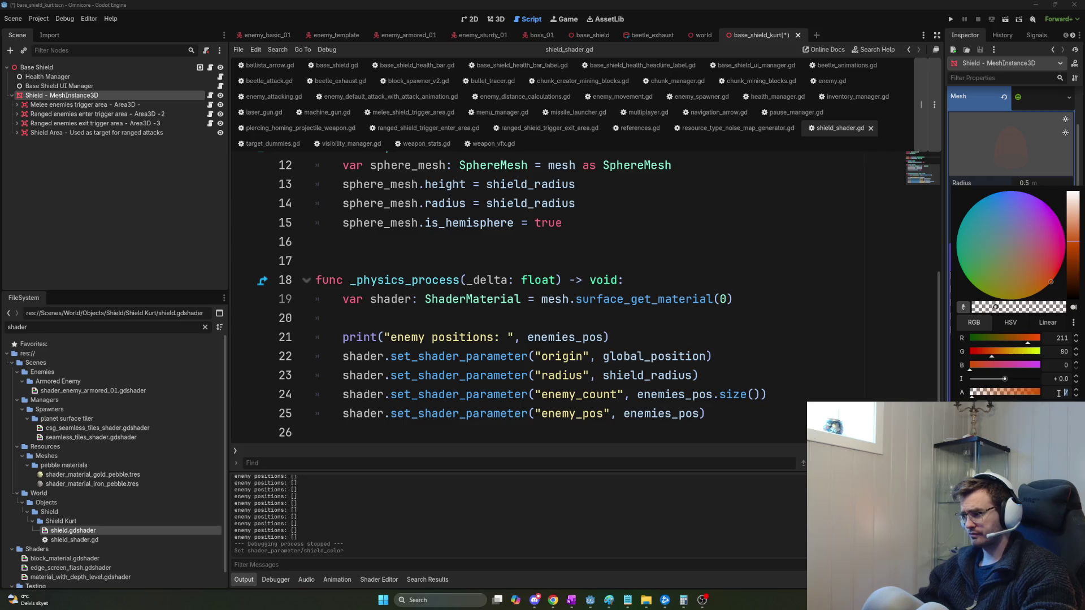
key("Escape")
key("F5")
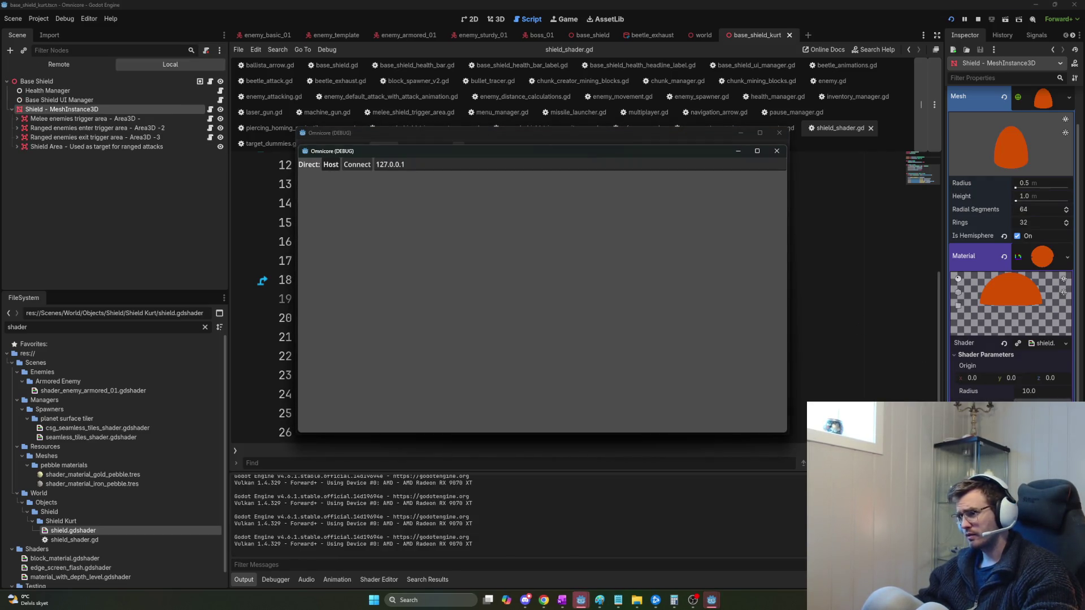
Host a round, move along the still-blue shield dome with W, then stop the game.
left_click(331, 165)
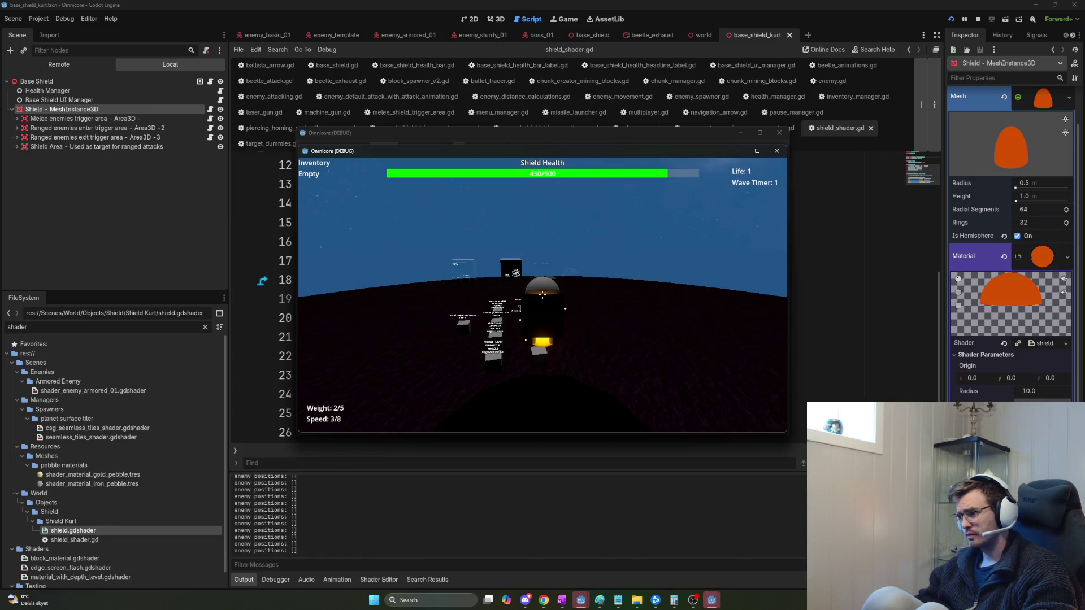
key("w")
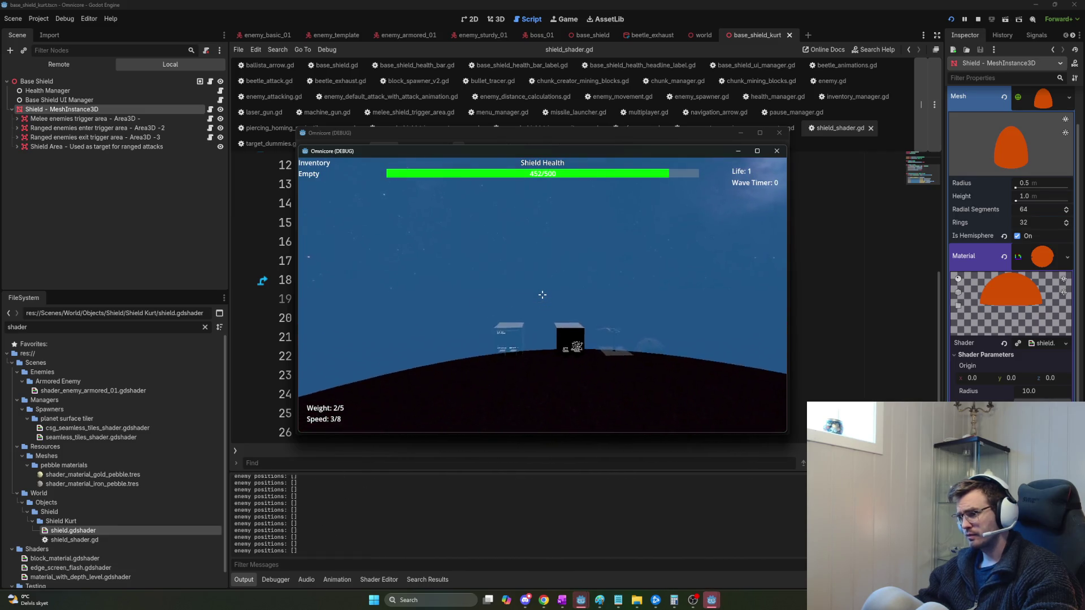
key("w")
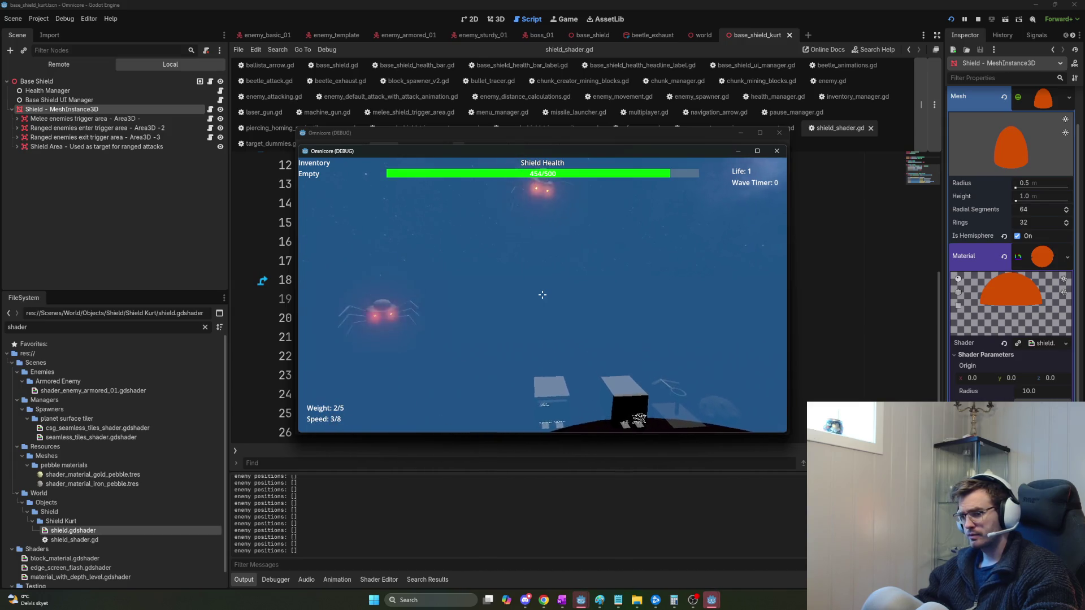
key("w")
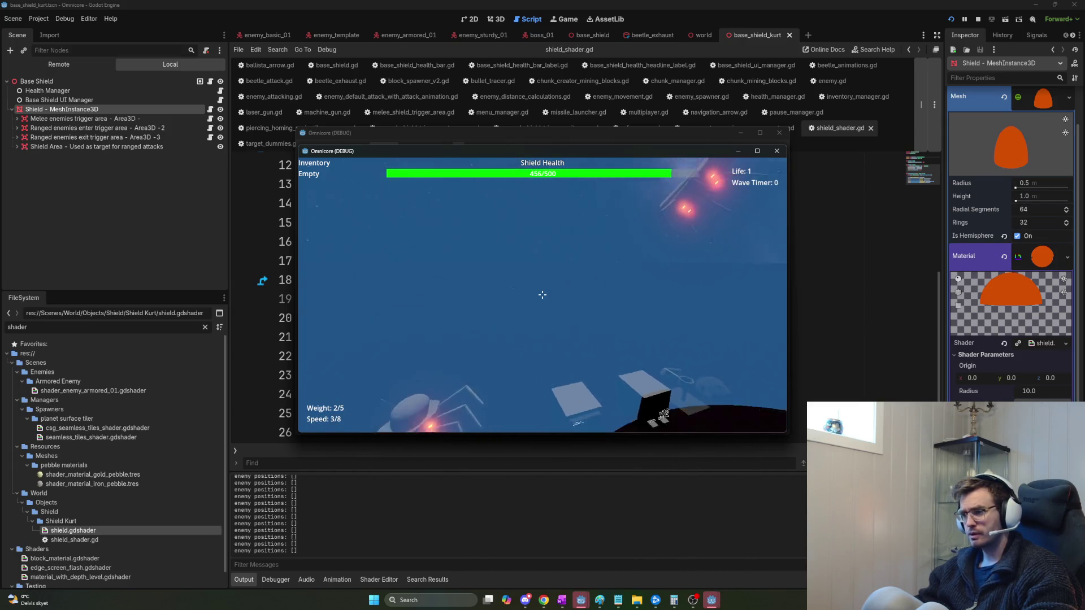
key("w")
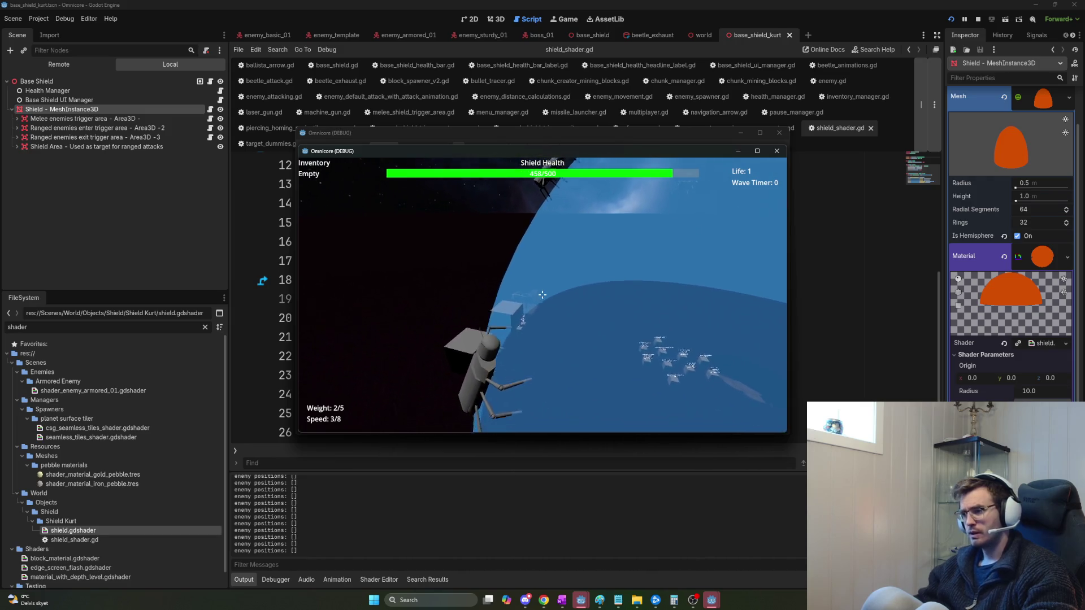
key("w")
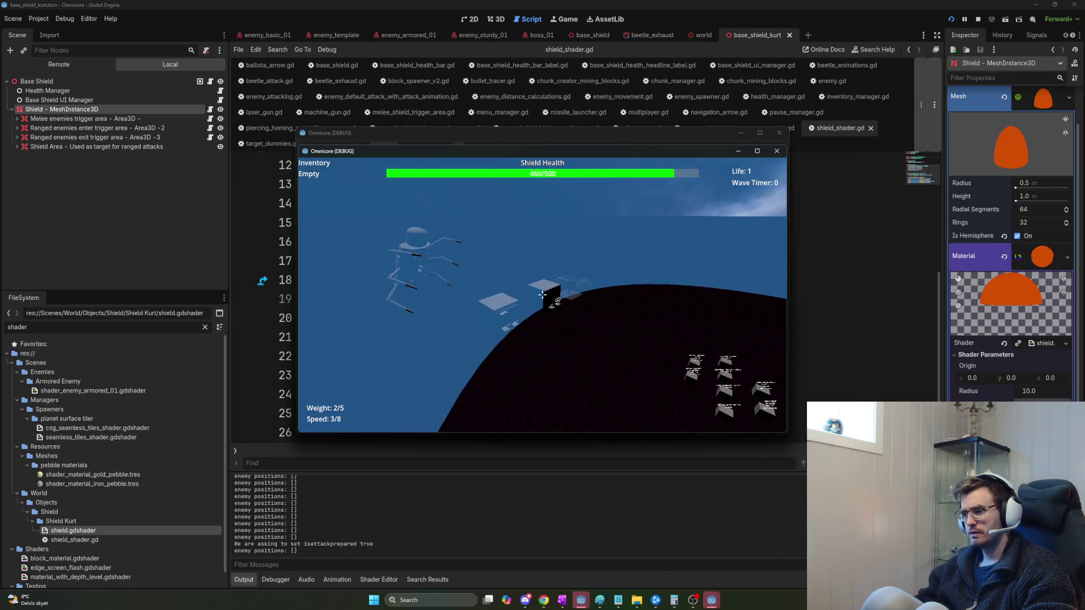
key("F8")
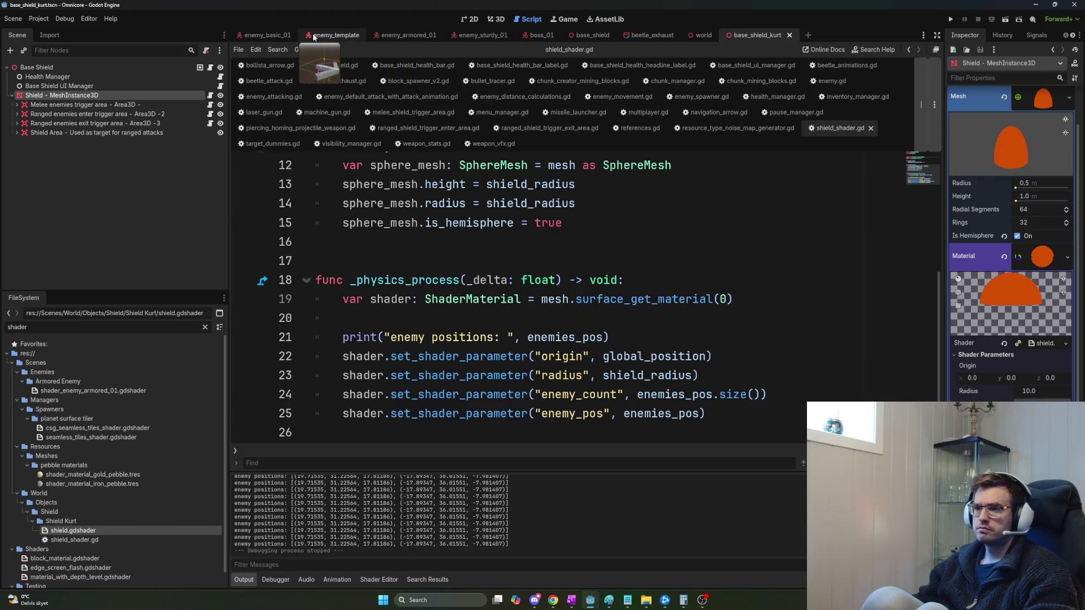
Open enemy_attacking.gd from enemy_basic_01's Beetle Attack node and scroll to inform_shield_shader_of_attacker.
left_click(269, 36)
left_click(172, 115)
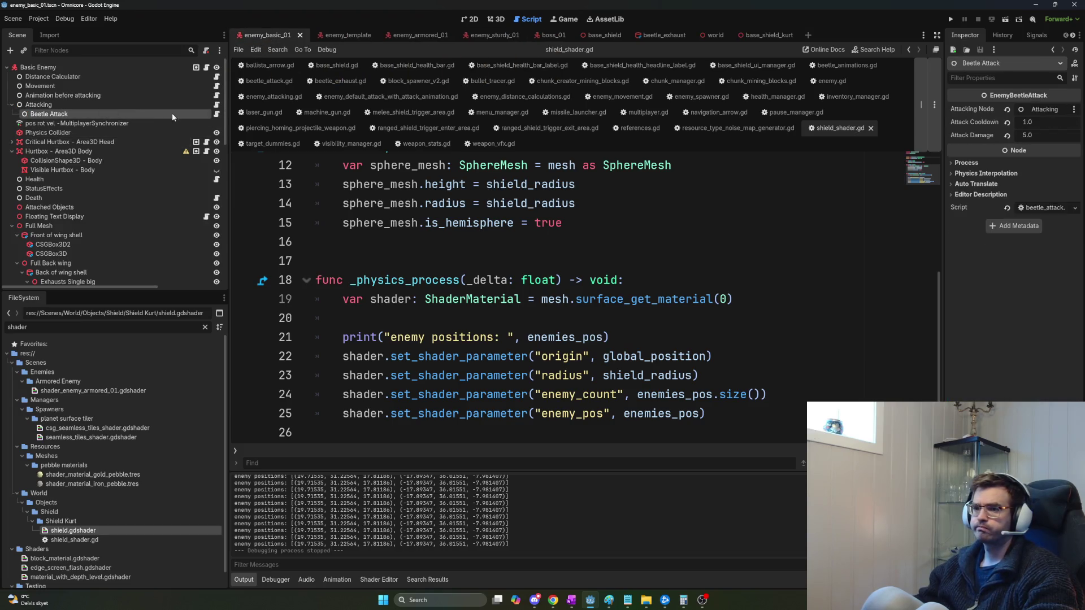
left_click(218, 115)
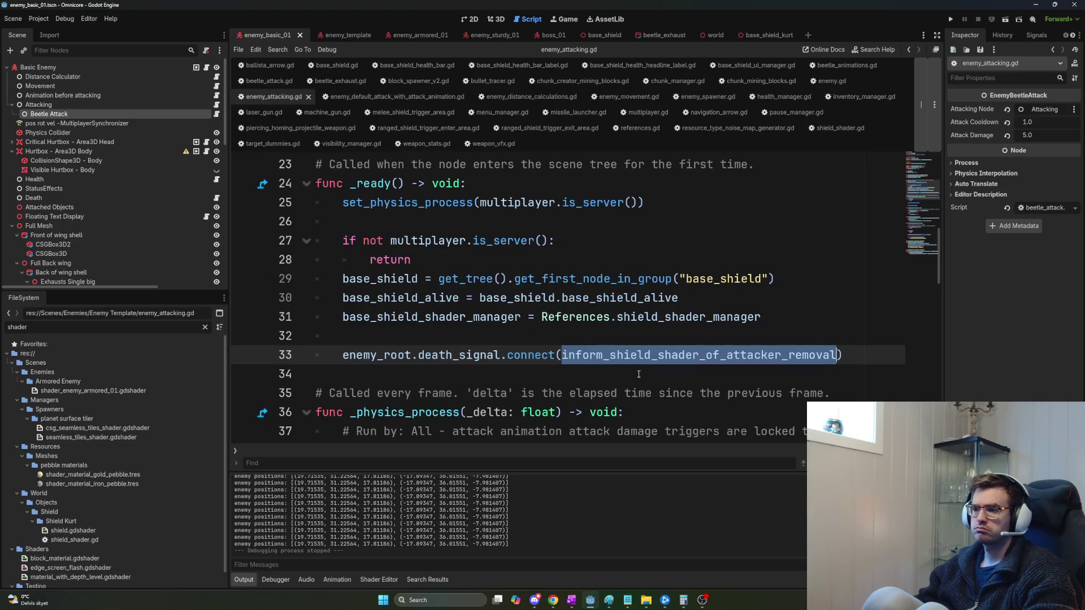
scroll(638, 375, "down", 3)
scroll(636, 375, "down", 4)
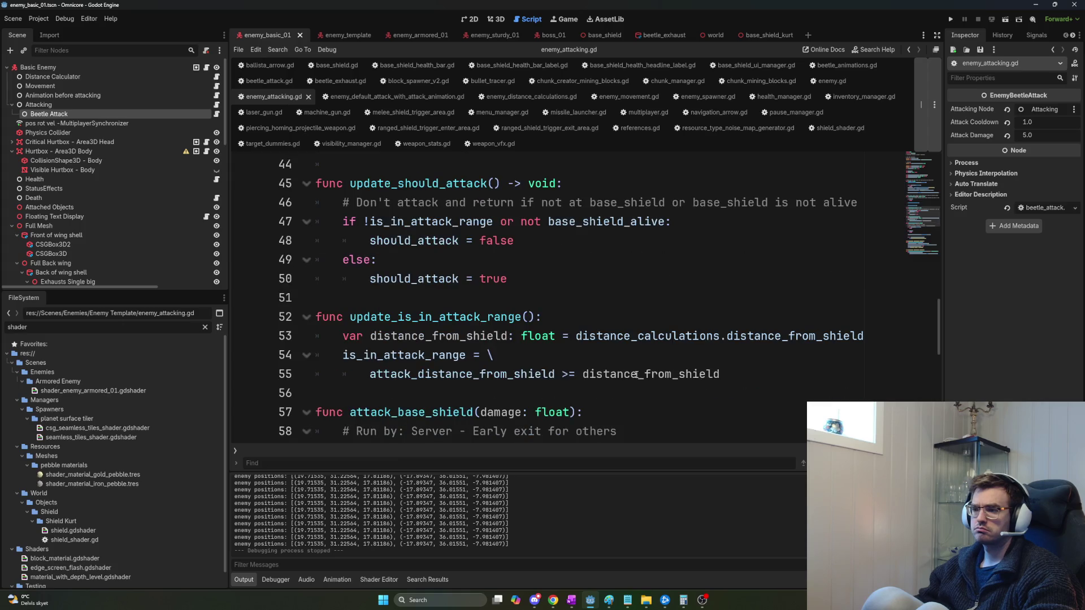
scroll(636, 375, "down", 1)
scroll(628, 367, "down", 3)
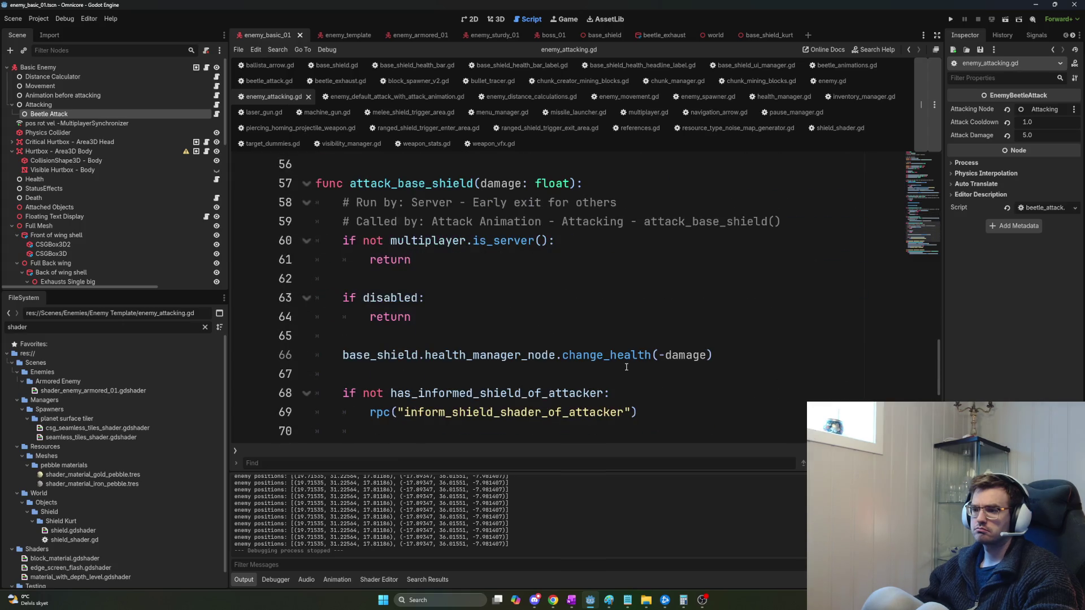
scroll(626, 367, "down", 3)
scroll(626, 368, "down", 1)
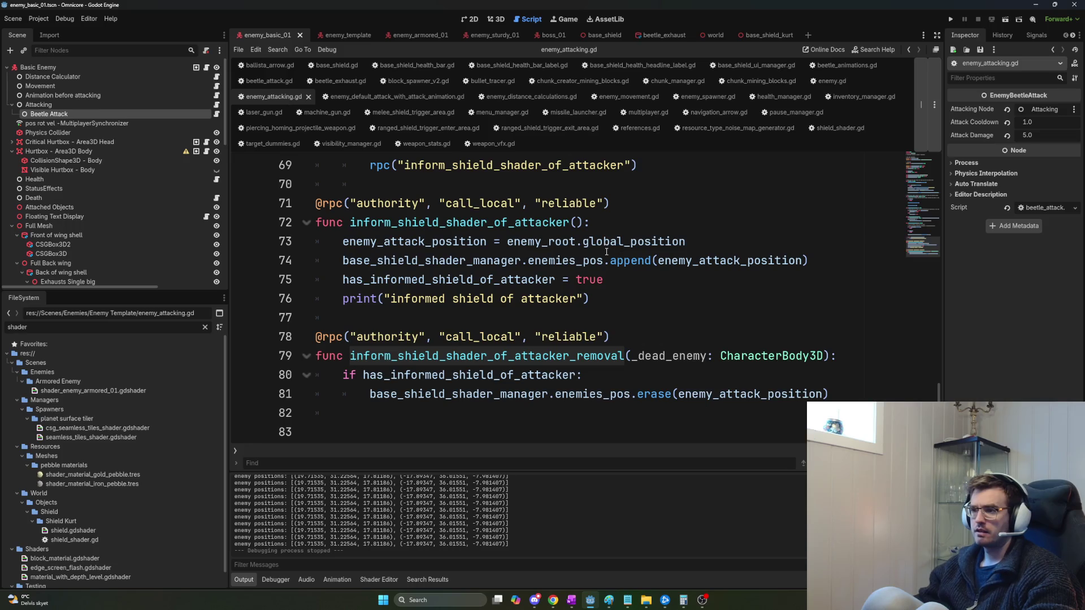
Review the attacker functions in enemy_attacking.gd against the Shield and Melee trigger nodes, then switch to base_shield.
left_click(753, 36)
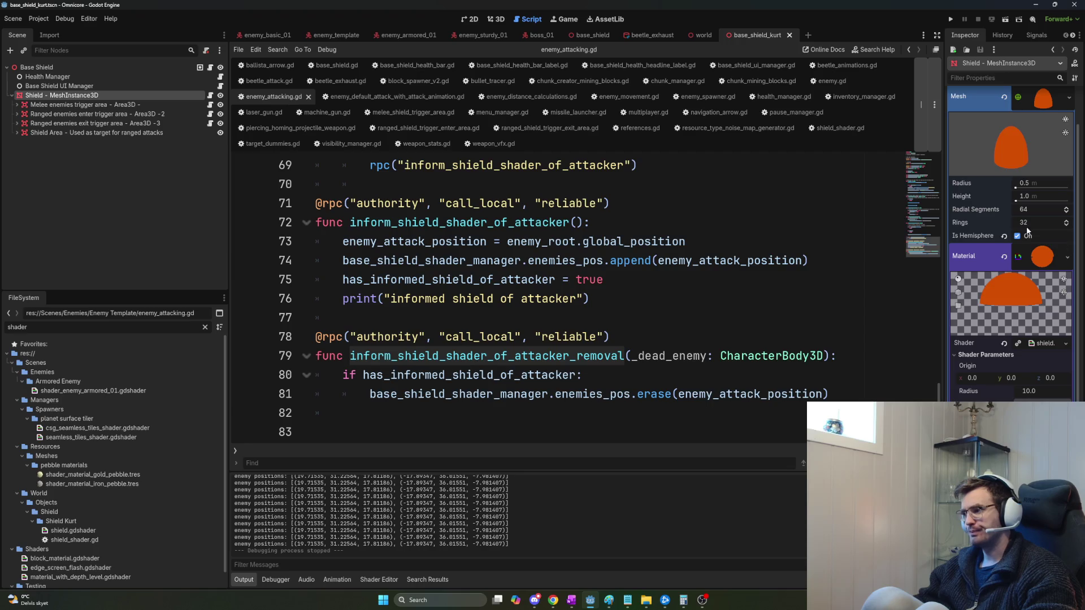
left_click(168, 219)
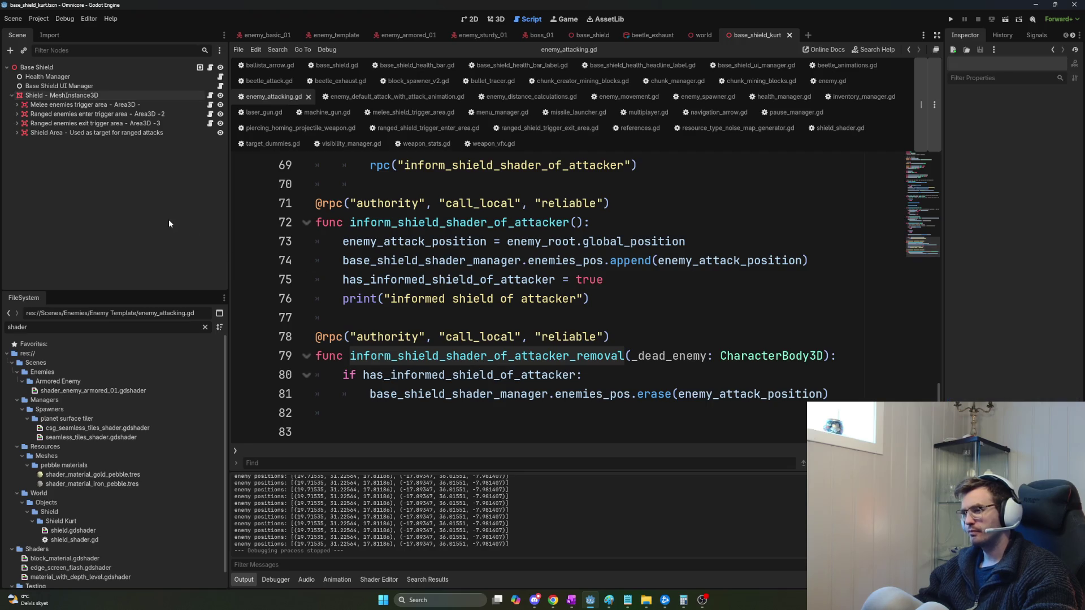
left_click(108, 95)
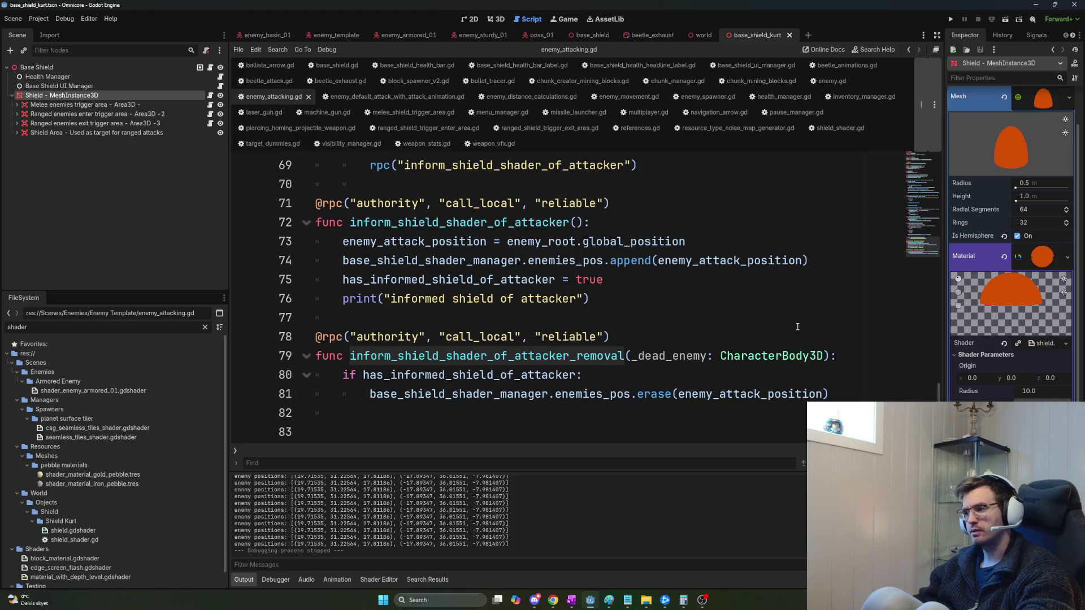
left_click(780, 317)
left_click(96, 105)
left_click(96, 95)
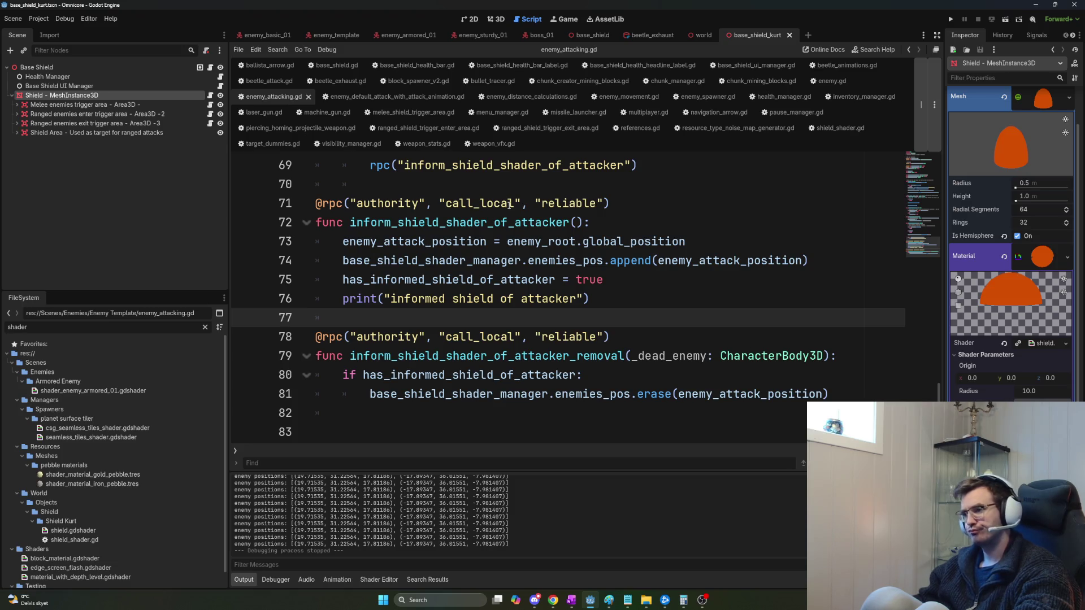
left_click(478, 222)
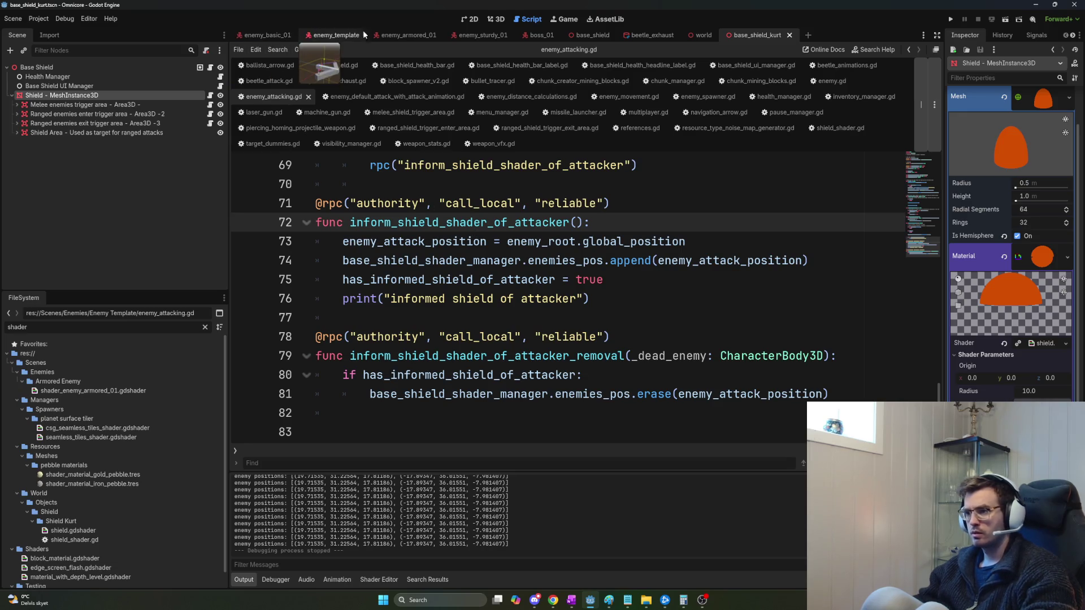
left_click(591, 36)
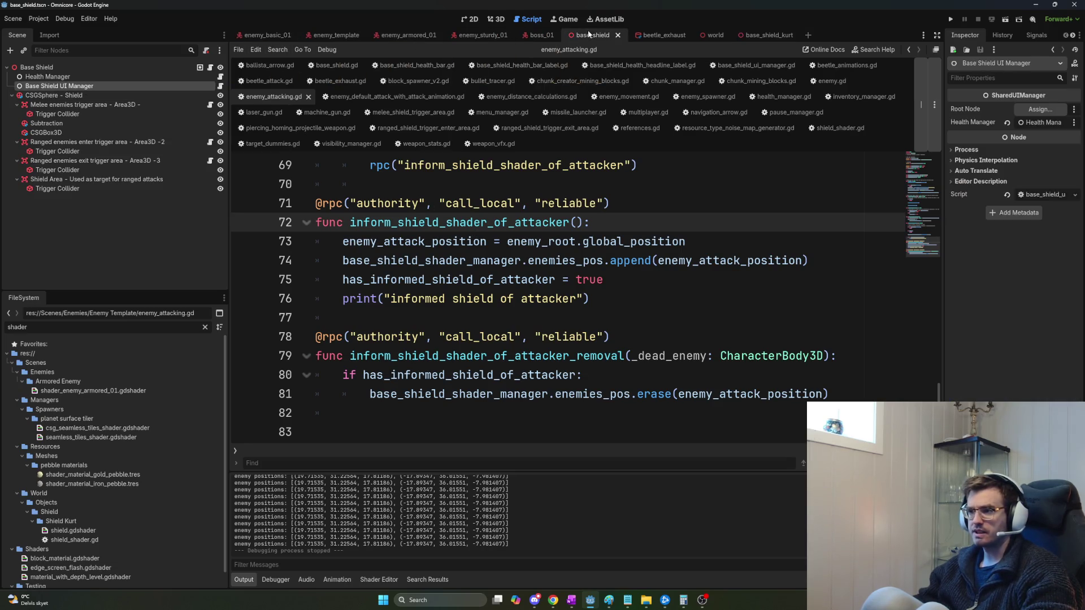
Open the world scene in 3D view and select Base Shield Kurt's Shield mesh.
left_click(714, 36)
scroll(84, 273, "down", 2)
key("Left")
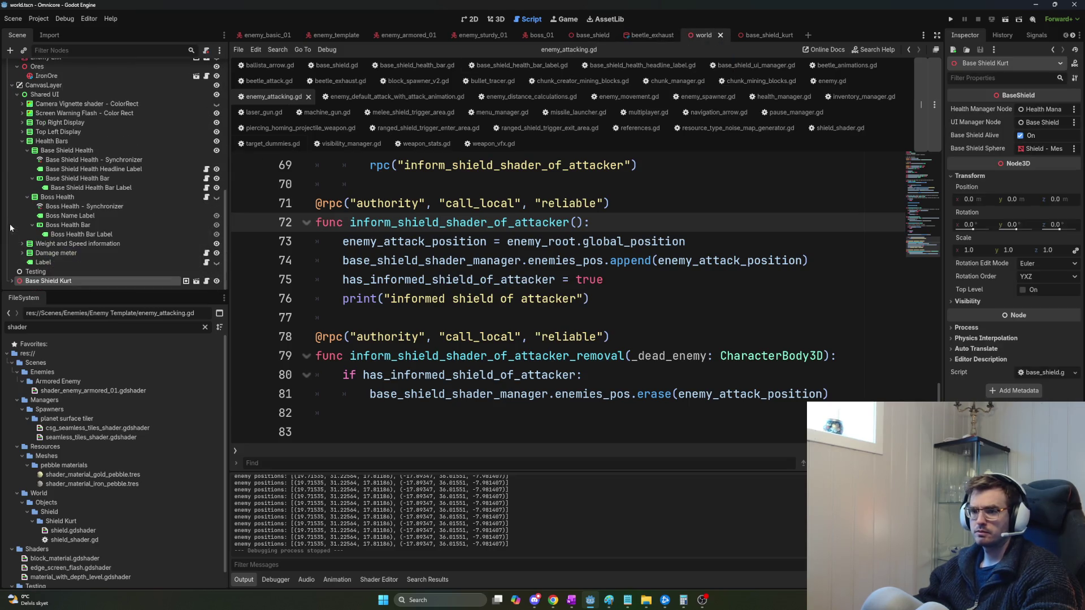
left_click(497, 20)
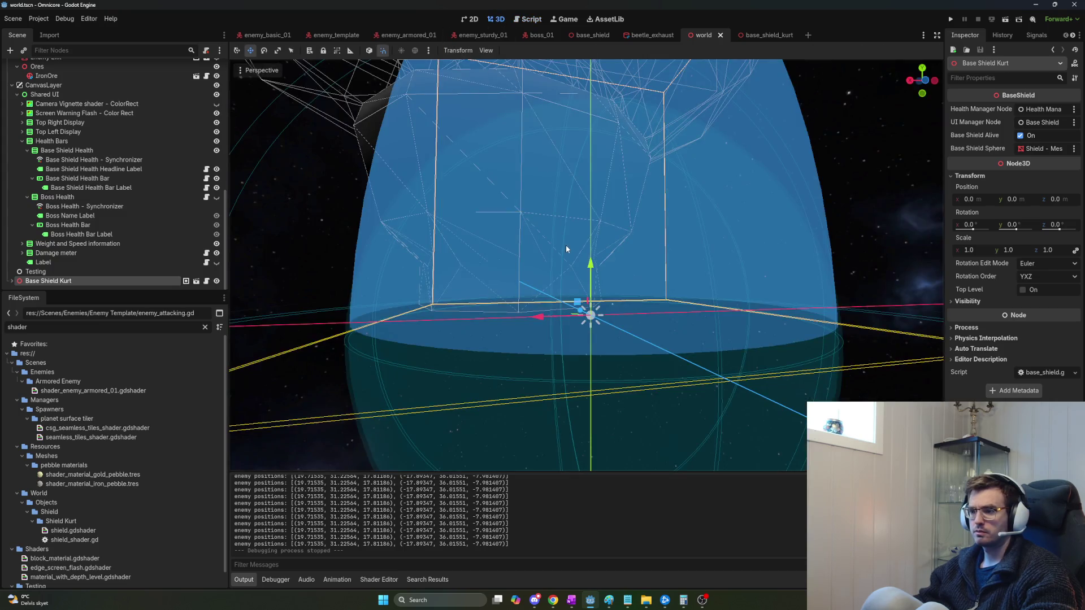
scroll(574, 232, "down", 6)
scroll(574, 233, "up", 8)
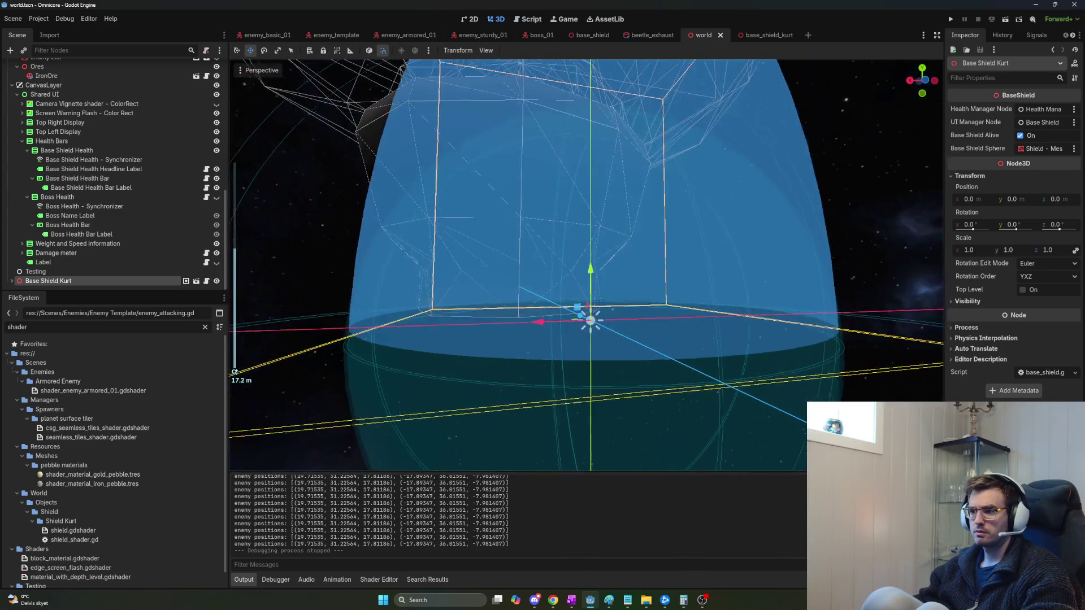
scroll(574, 233, "down", 4)
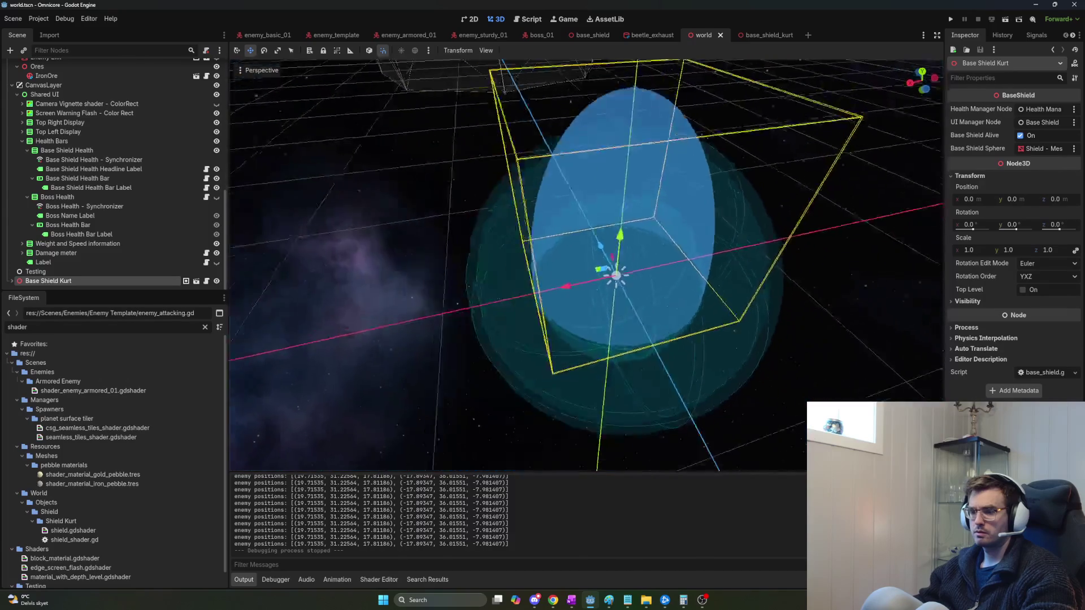
scroll(574, 233, "down", 2)
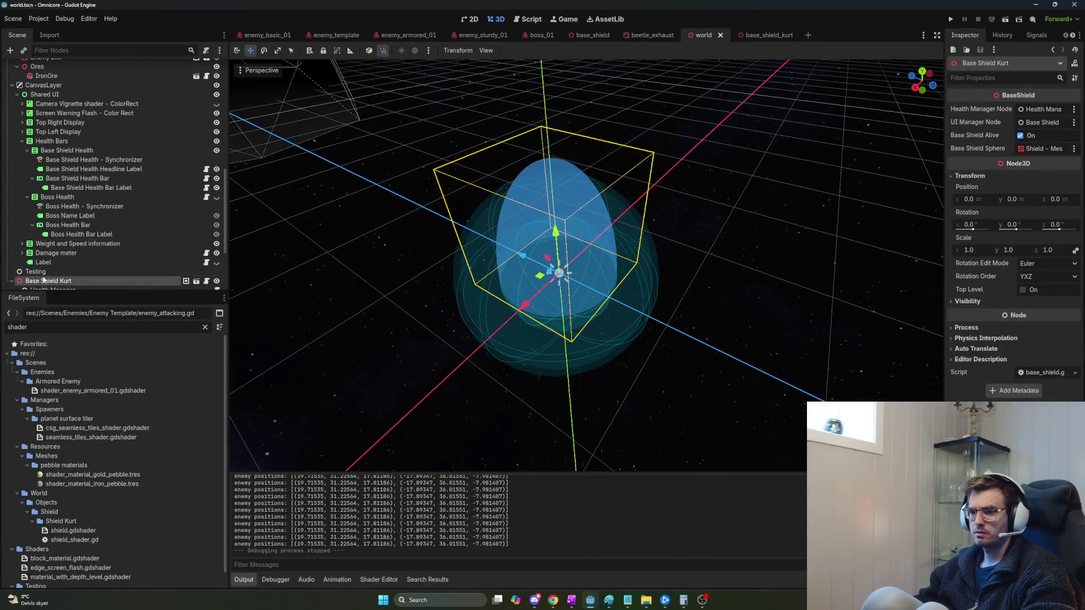
scroll(41, 280, "down", 3)
left_click(65, 253)
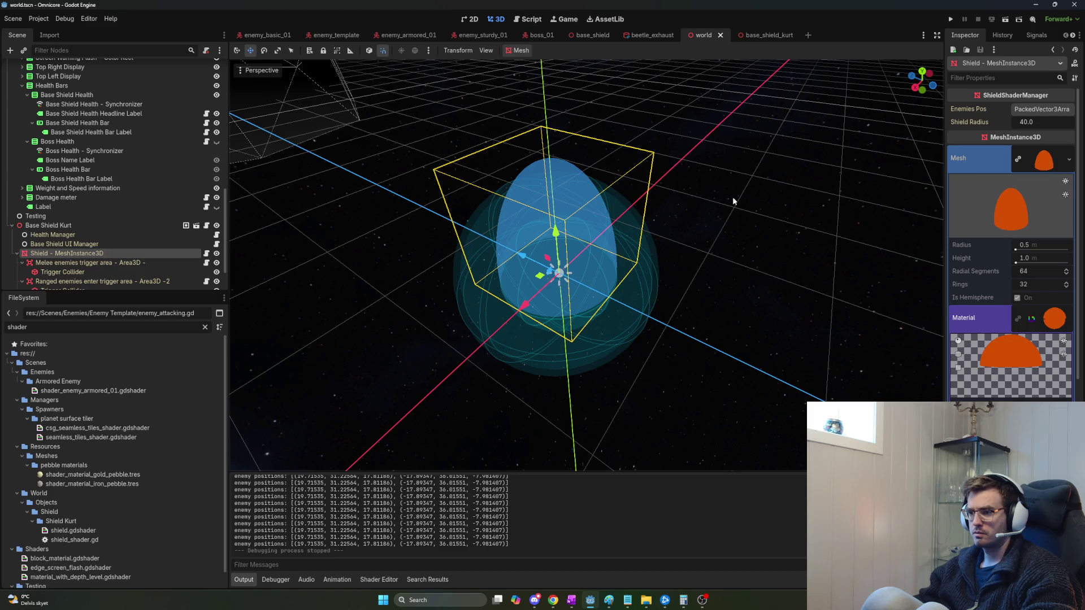
Zoom around the shield hemisphere, then open Base Shield Kurt's base_shield.gd script.
scroll(567, 198, "up", 5)
scroll(576, 201, "down", 5)
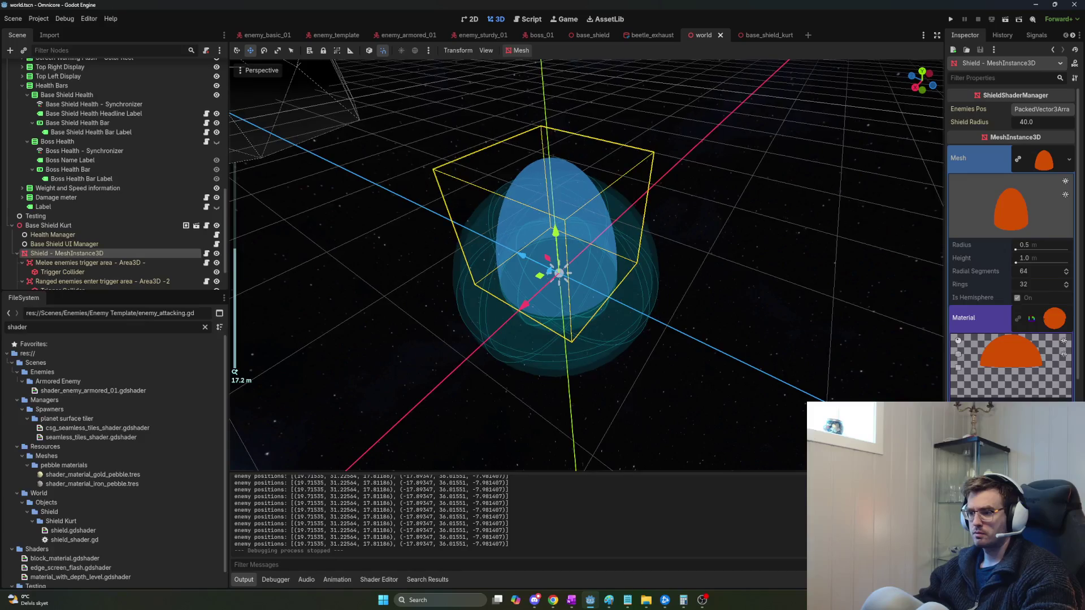
scroll(581, 189, "up", 2)
scroll(580, 189, "up", 5)
scroll(580, 189, "down", 4)
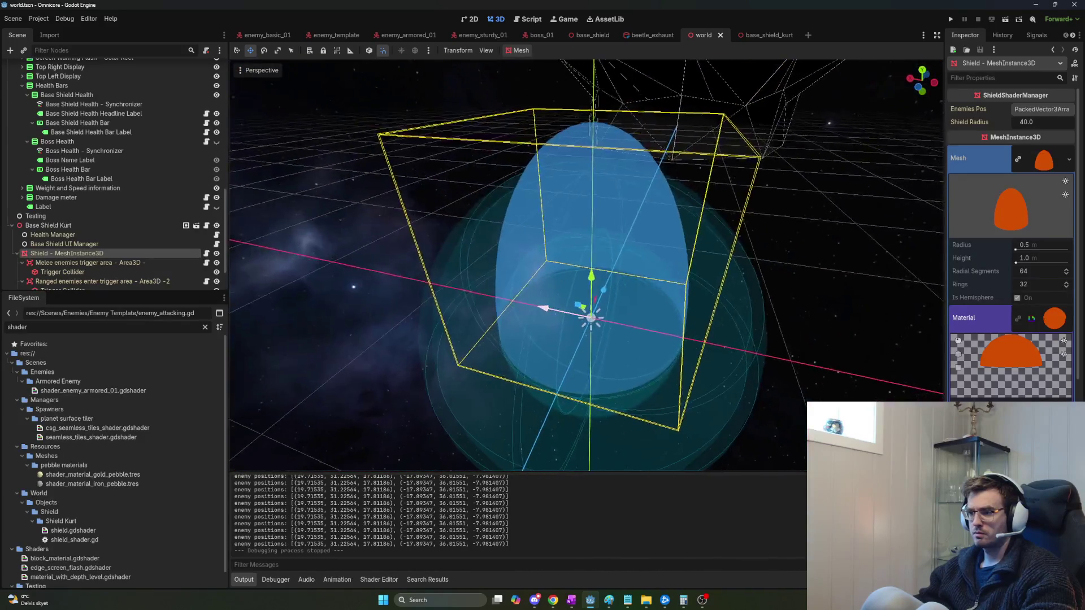
scroll(581, 188, "up", 3)
scroll(586, 265, "down", 4)
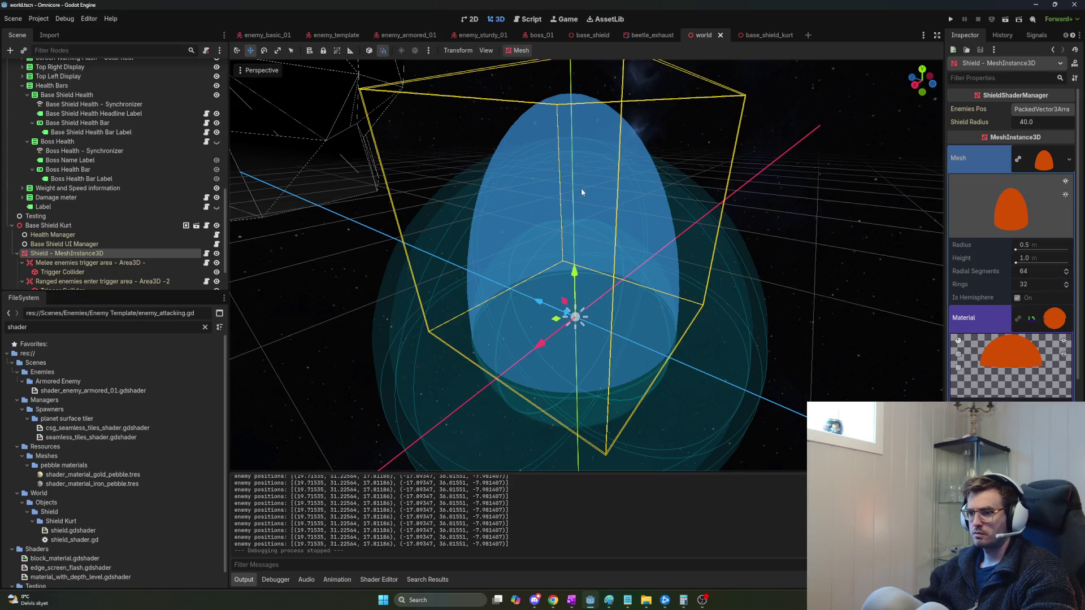
scroll(107, 213, "down", 3)
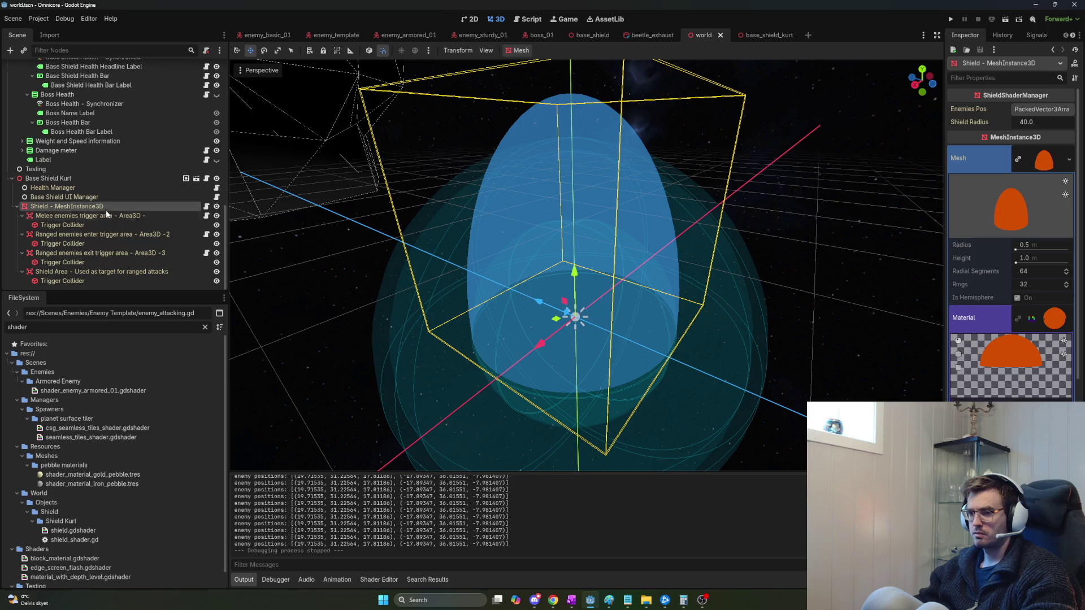
left_click(96, 178)
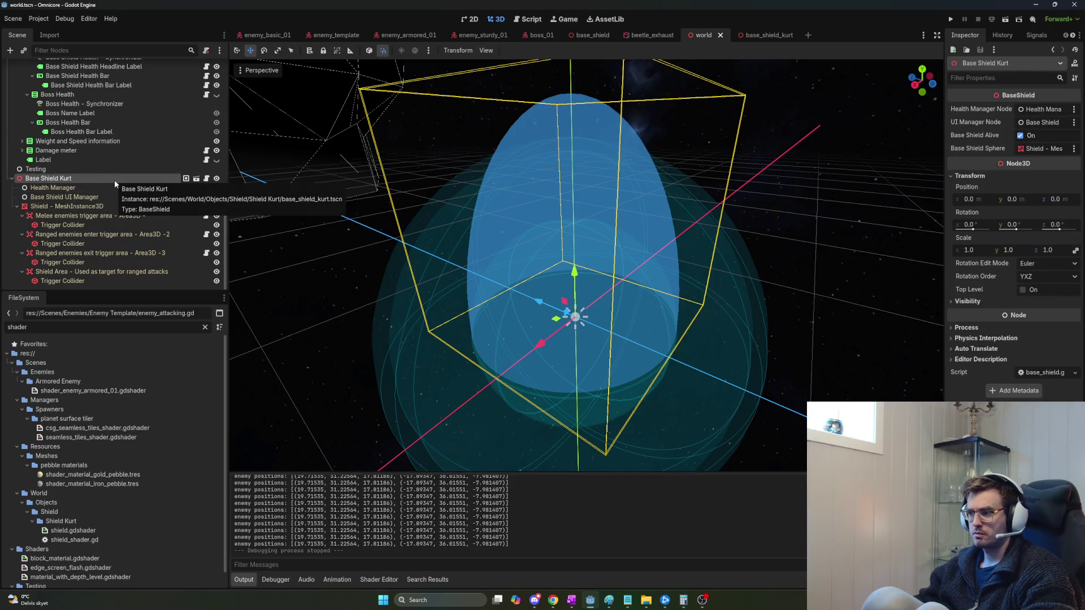
left_click(206, 179)
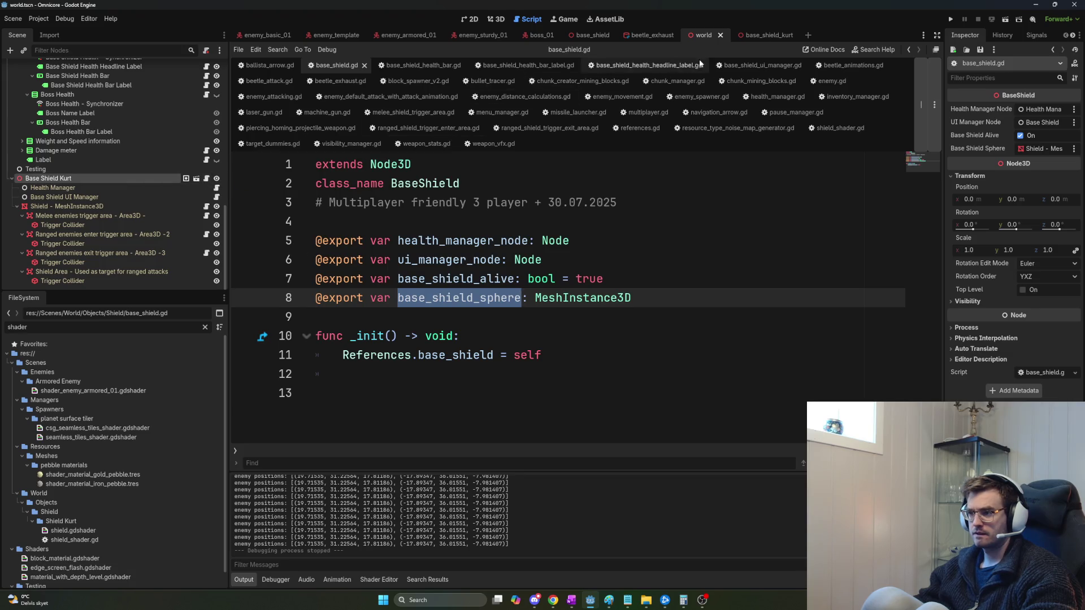
left_click(754, 38)
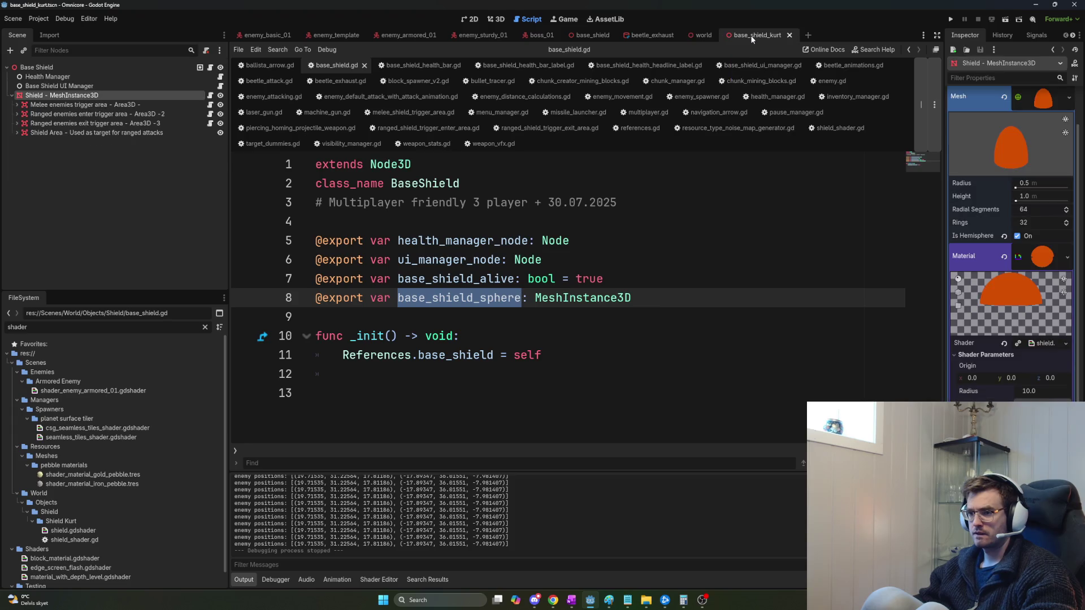
left_click(210, 96)
left_click(469, 229)
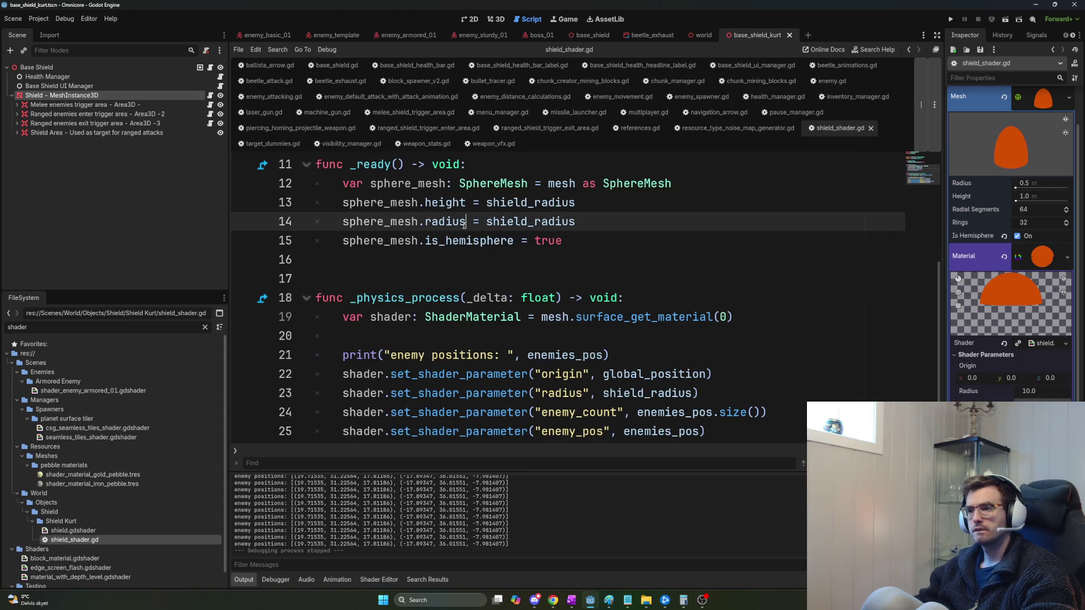
key("ctrl+Home")
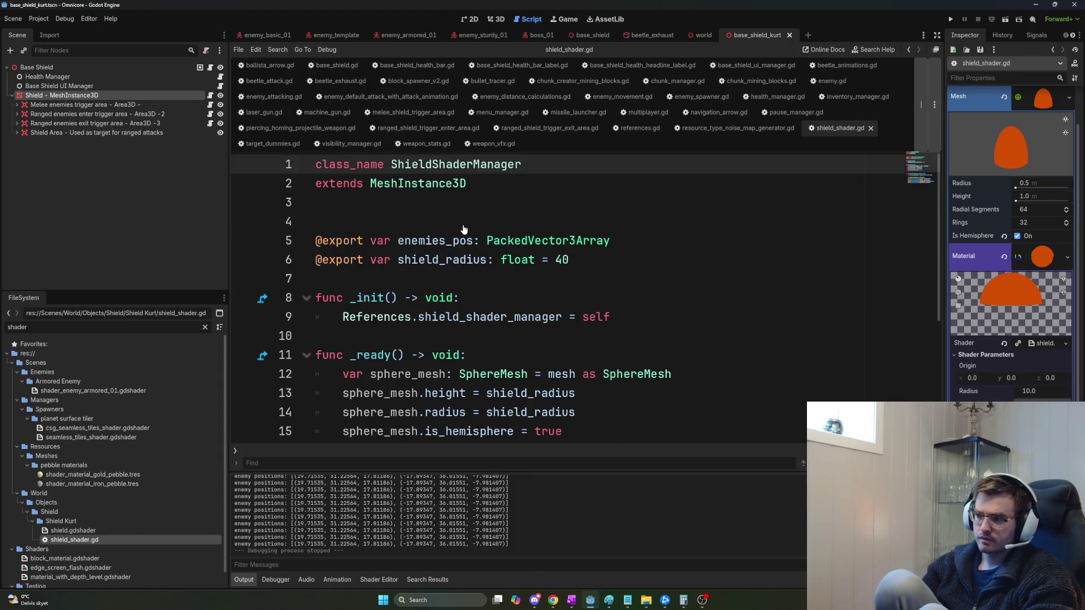
key("Return")
key("Up")
type("@tool")
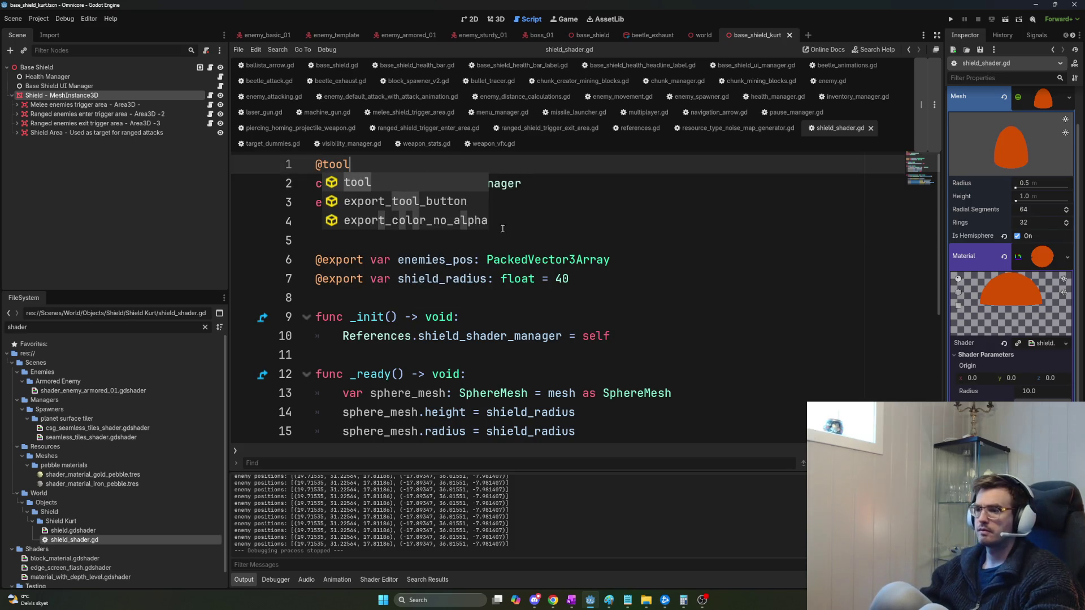
left_click(568, 226)
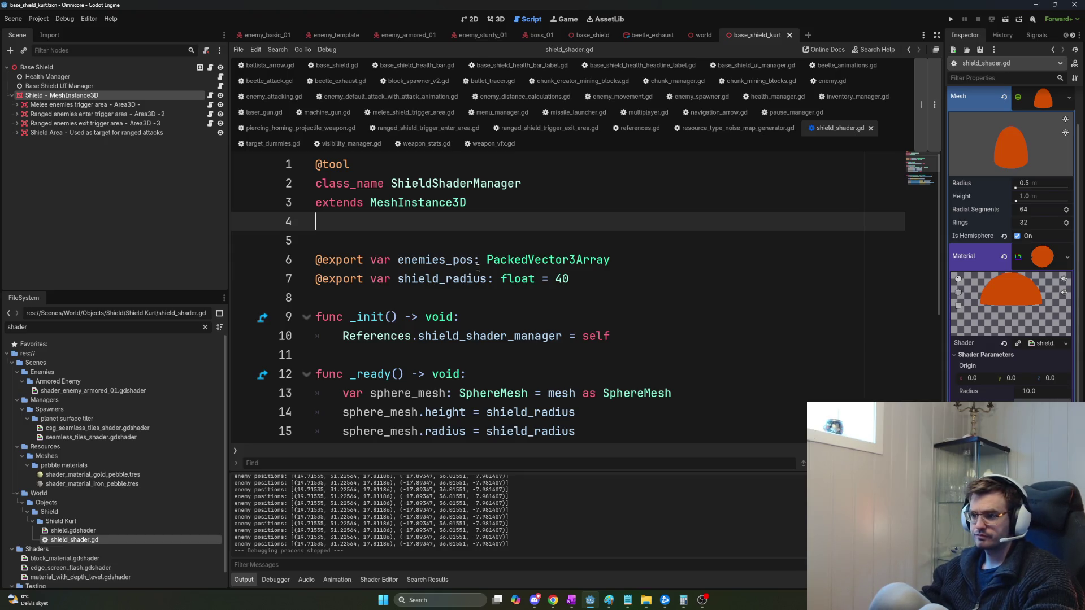
scroll(477, 266, "down", 2)
scroll(488, 294, "up", 2)
Close and reopen base_shield_kurt.tscn via the 'base_shie' filter so the sphere takes radius 40.
left_click(871, 130)
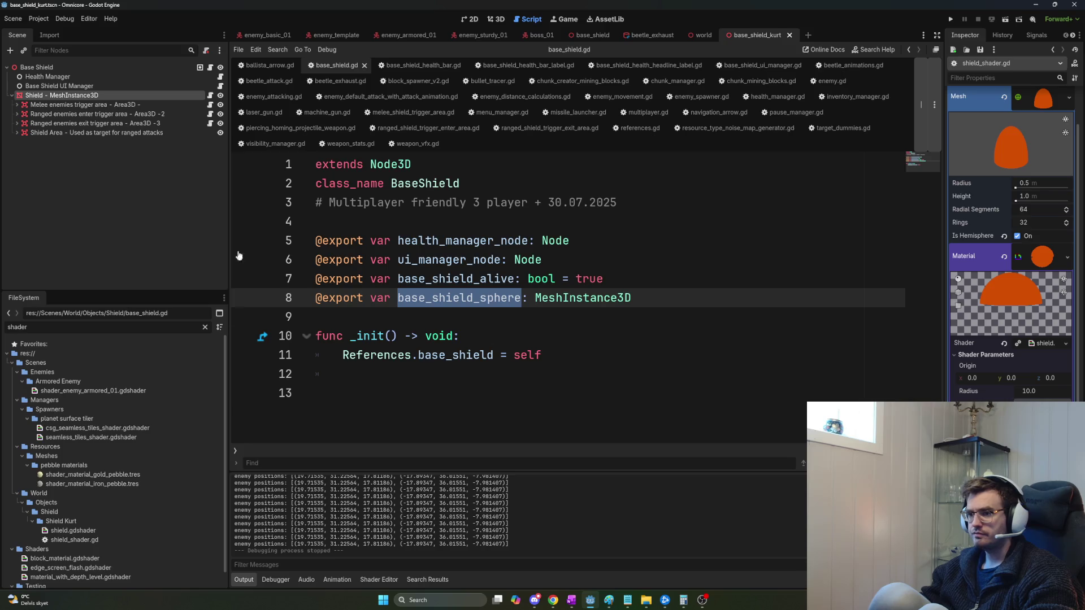
left_click(210, 95)
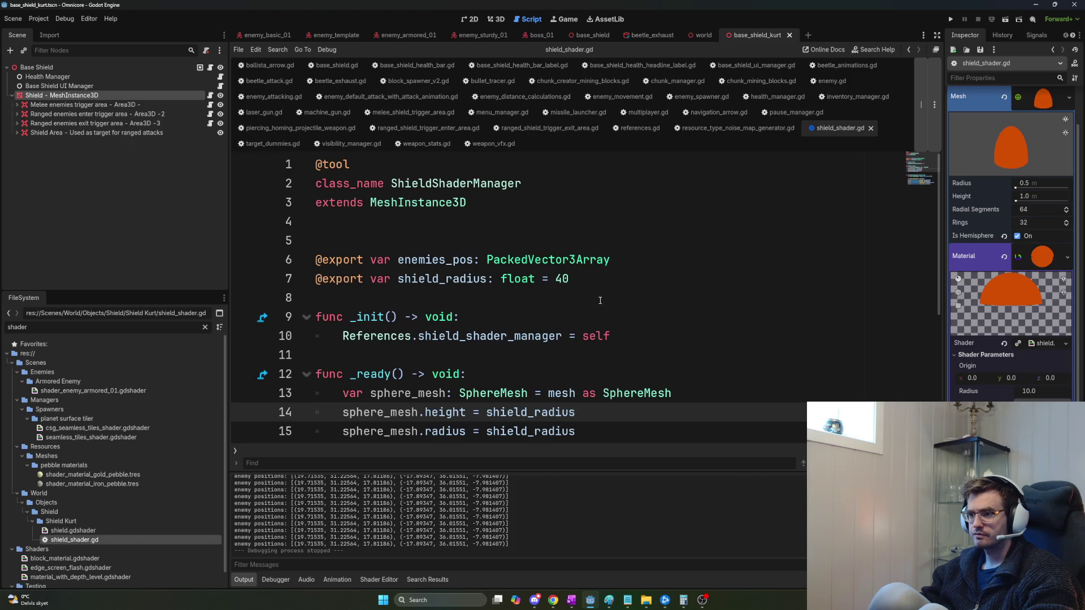
left_click(789, 35)
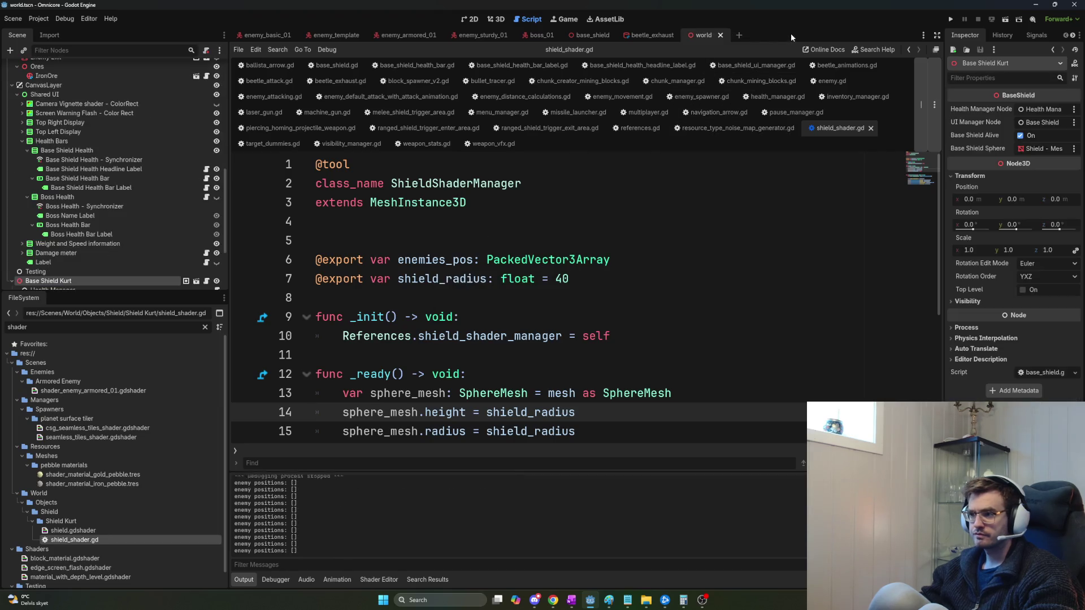
double_click(17, 327)
type("base")
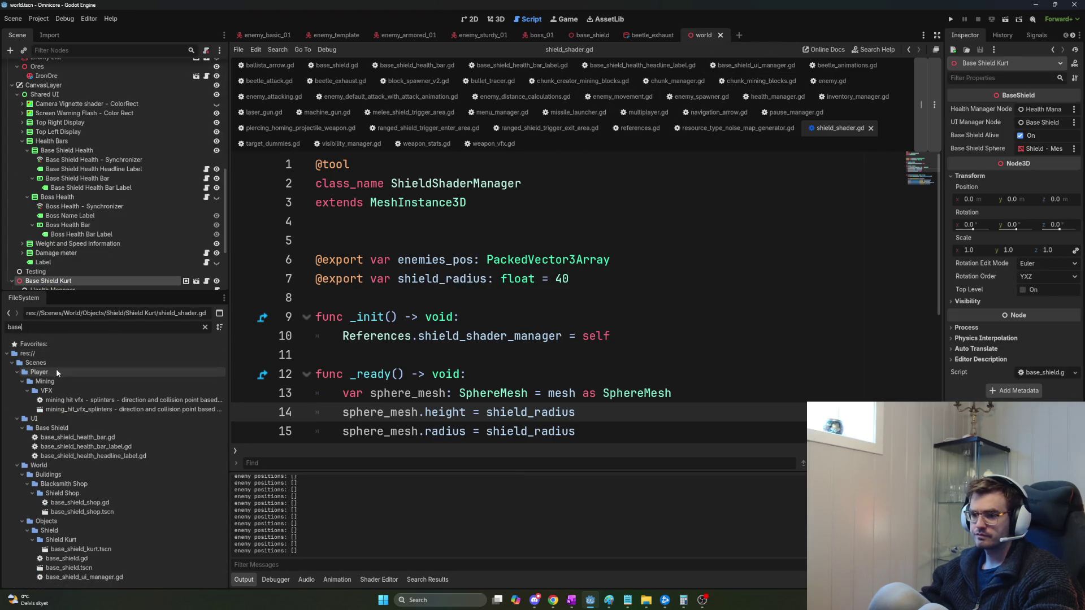
type("_s")
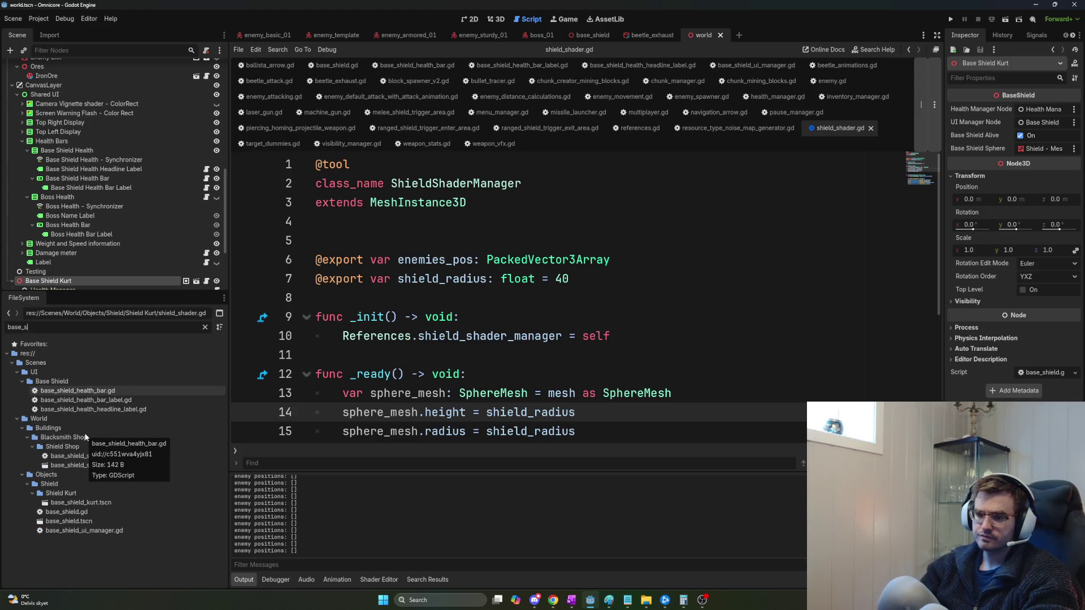
type("hie")
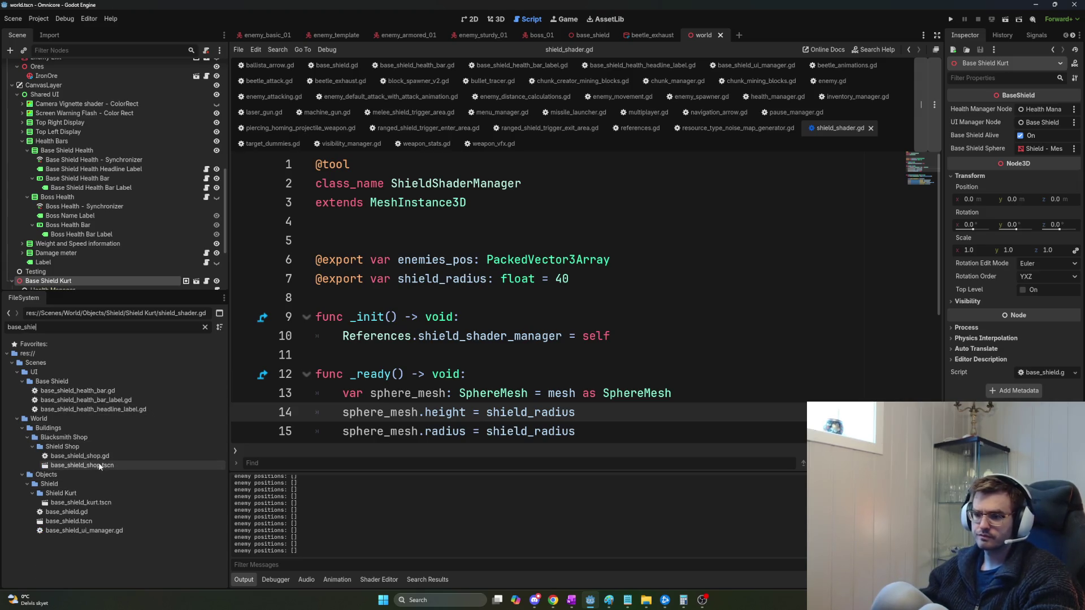
double_click(97, 504)
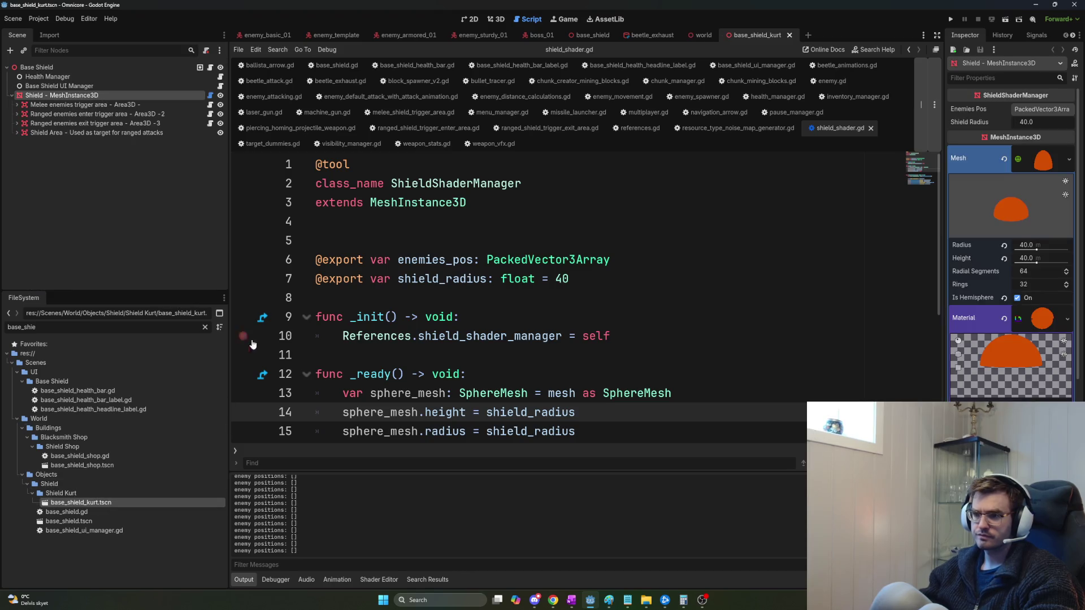
left_click(496, 19)
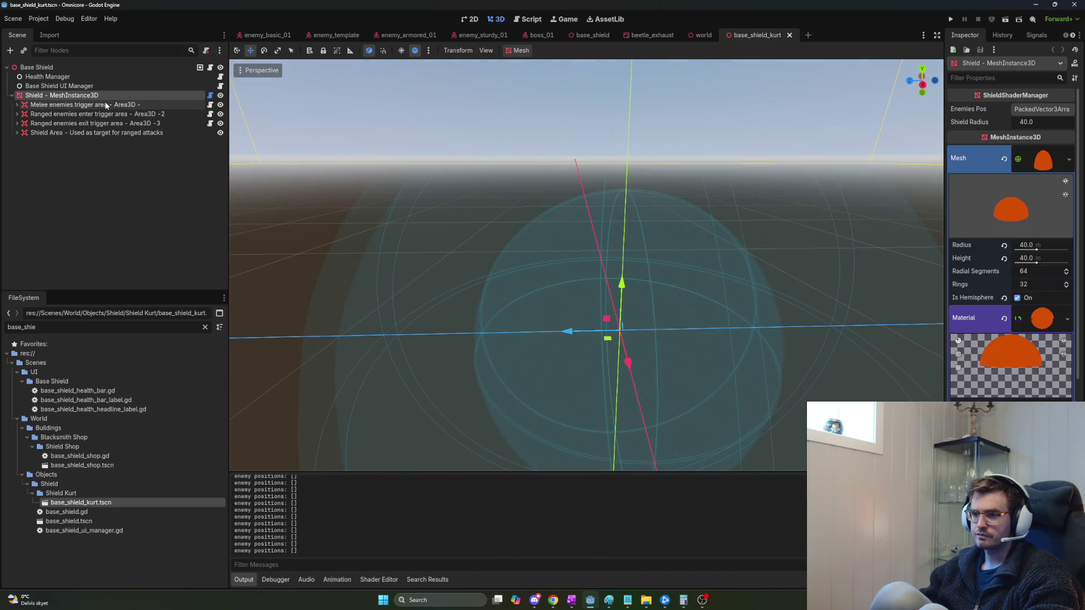
Reselect and frame the Shield mesh, then expand its empty Enemies Pos PackedVector3Array.
left_click(106, 106)
double_click(103, 94)
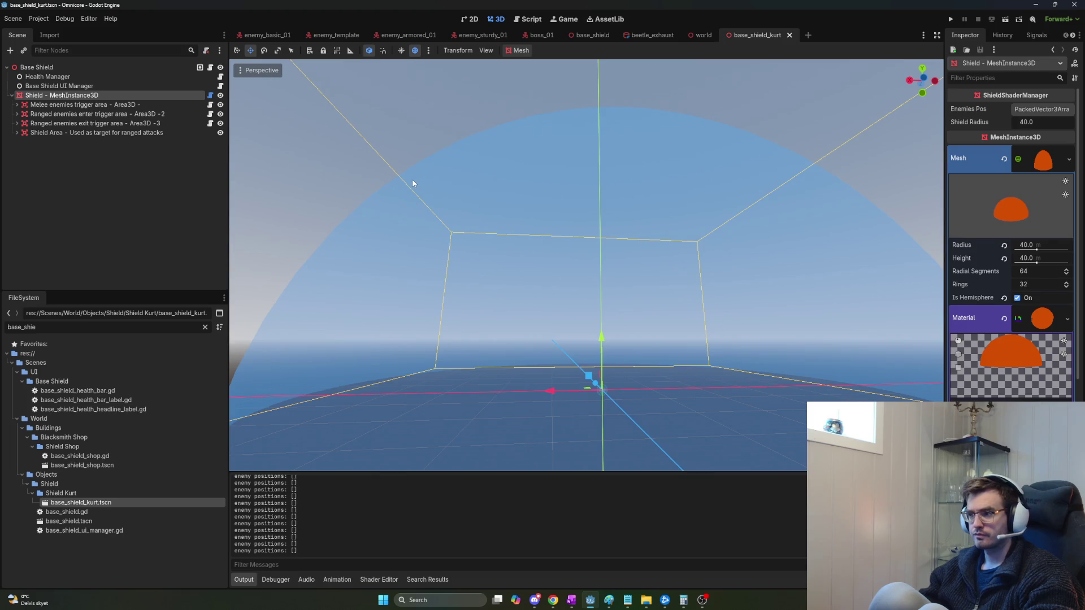
left_click(1043, 111)
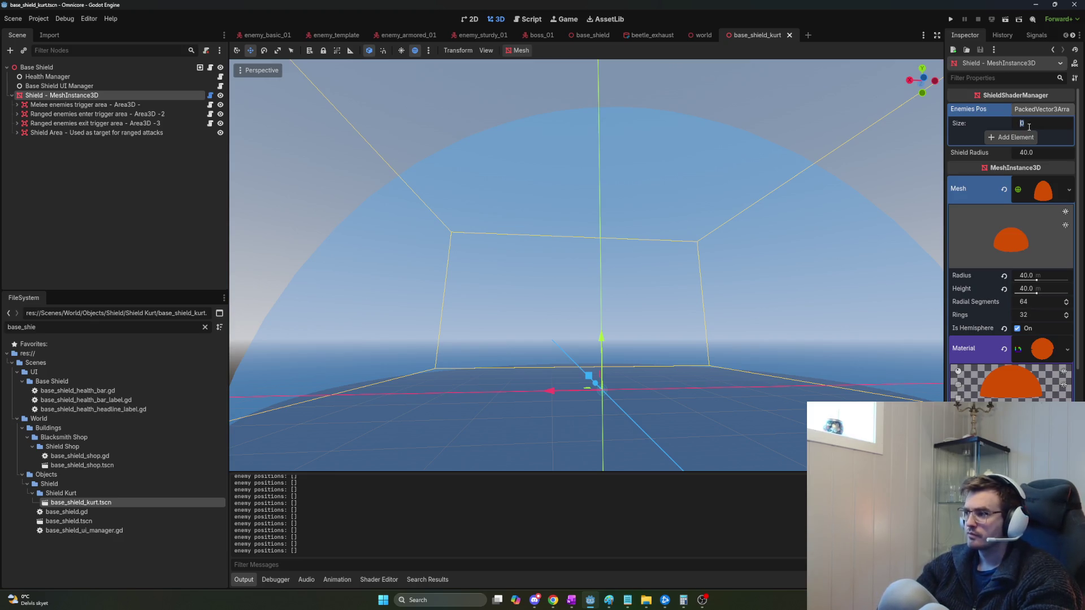
Add an Enemies Pos element with x 50 and y 10, orbiting to view the dome.
left_click(1023, 137)
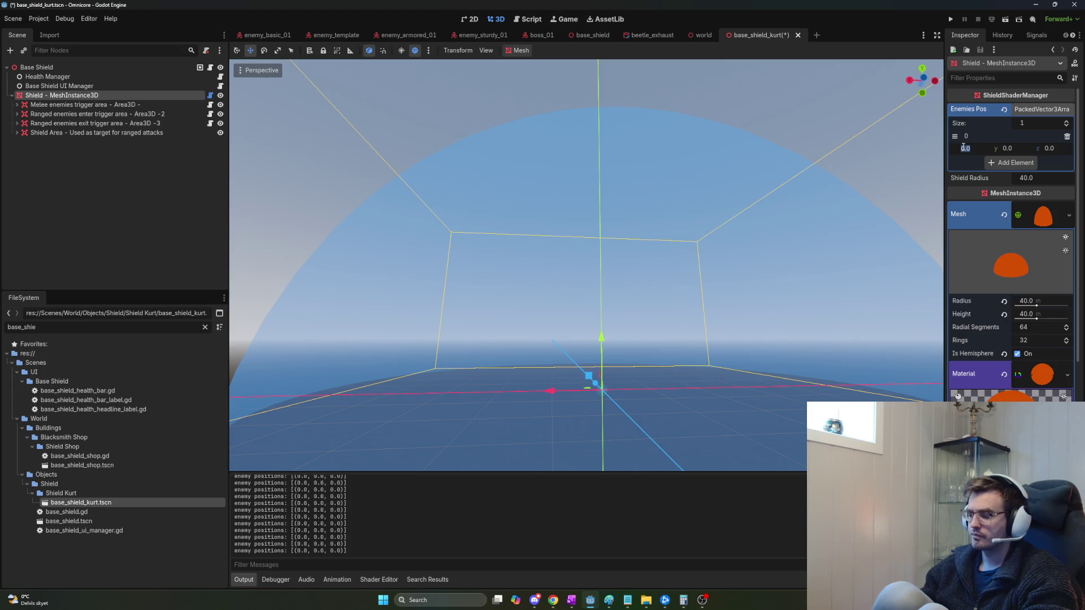
type("50")
key("Return")
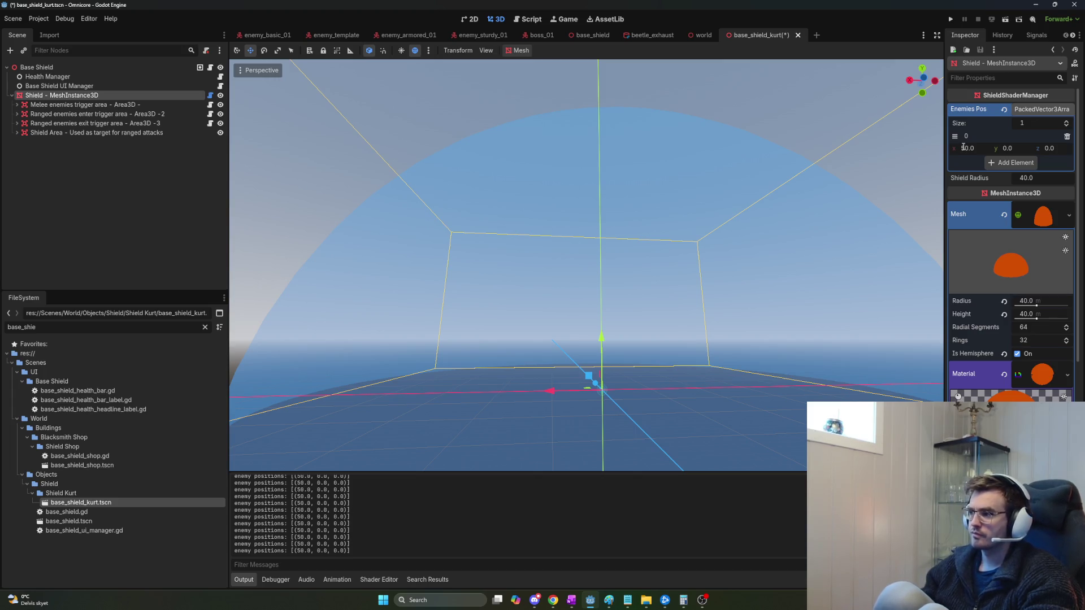
type("10")
key("Return")
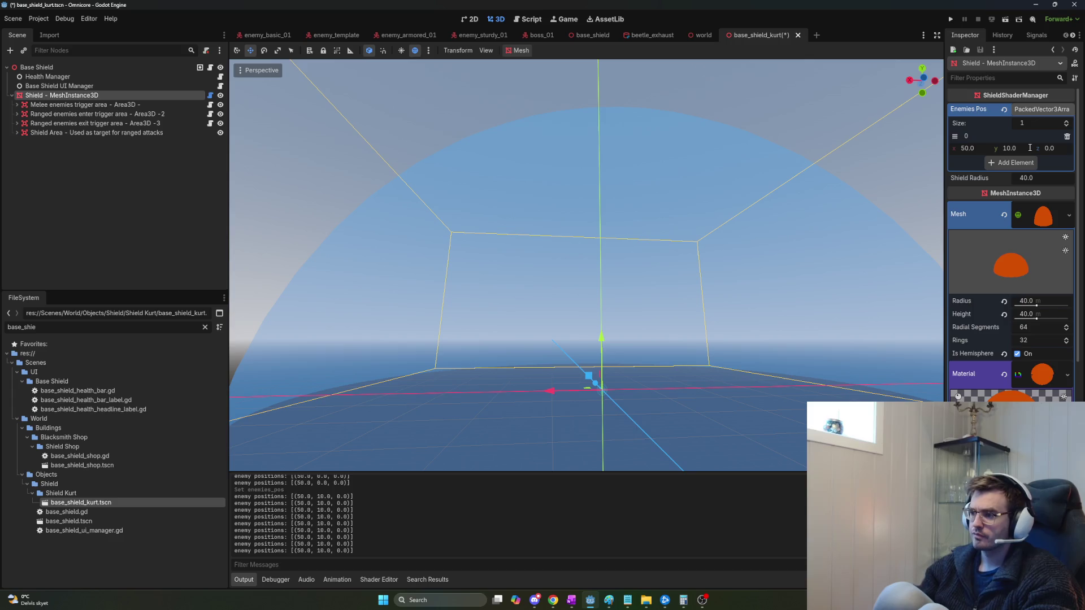
mouse_move(588, 266)
left_mouse_down()
mouse_move(542, 282)
mouse_move(494, 274)
mouse_move(475, 283)
left_mouse_up()
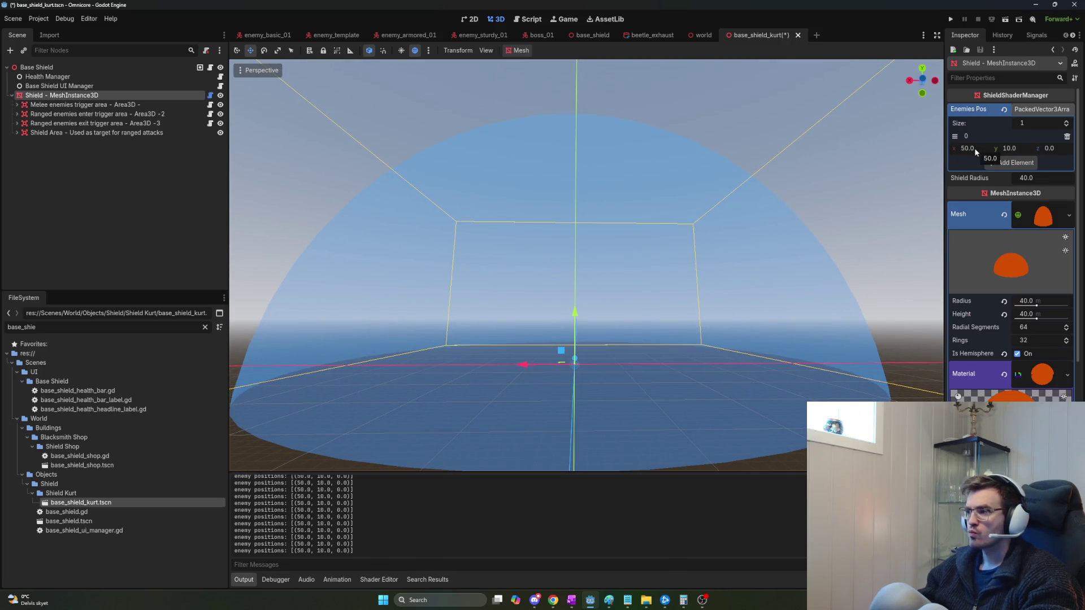
left_click_drag(794, 177, 771, 190)
scroll(590, 265, "up", 3)
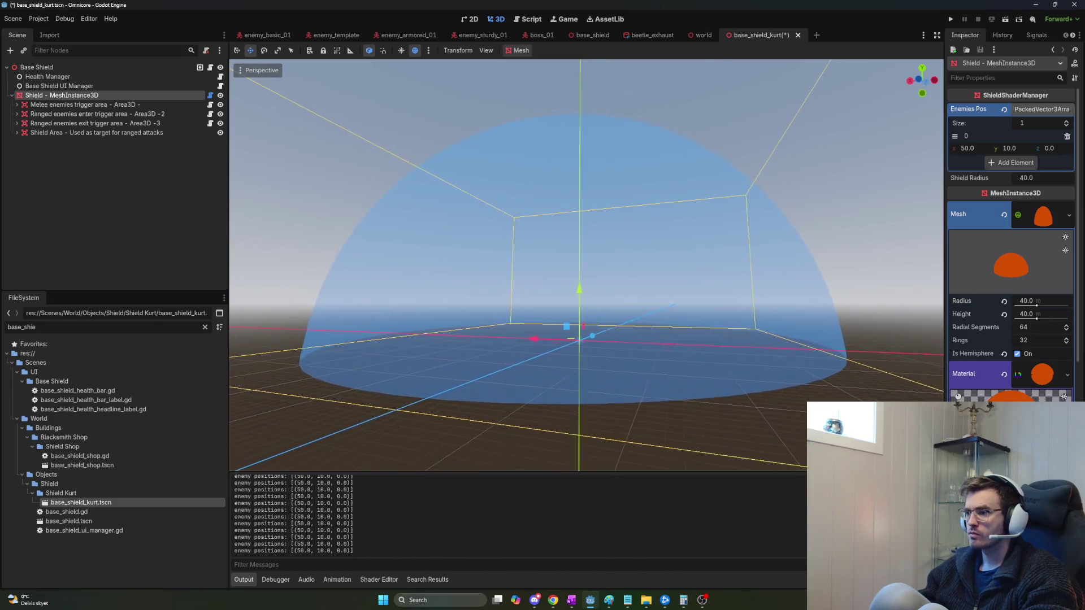
left_click_drag(590, 266, 574, 269)
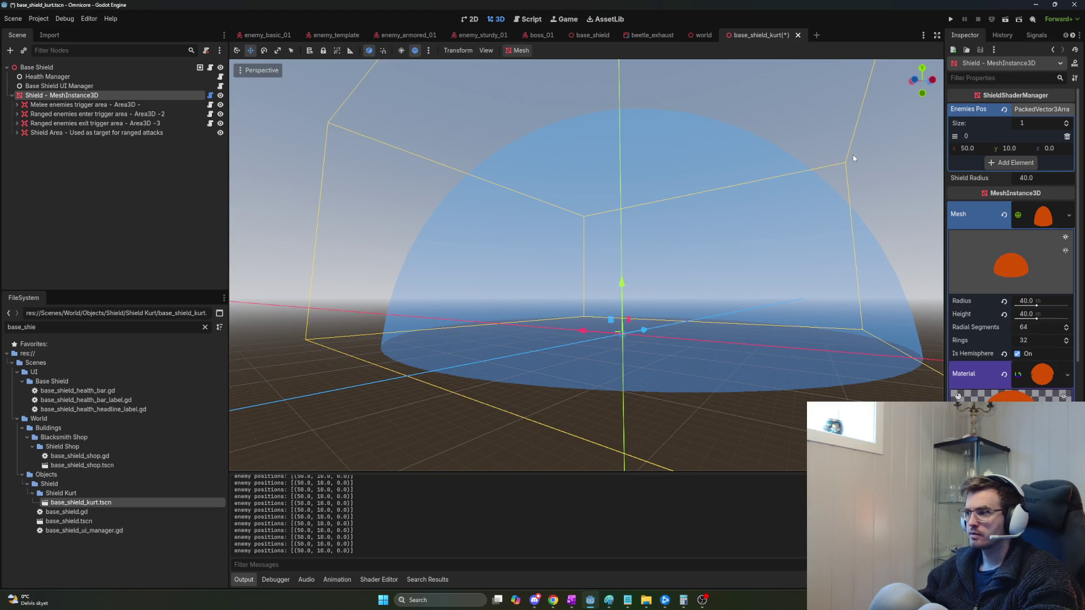
Try values y 20, x 1000 and x 10, settling on enemy position (50, 20, 0).
type("20")
key("Return")
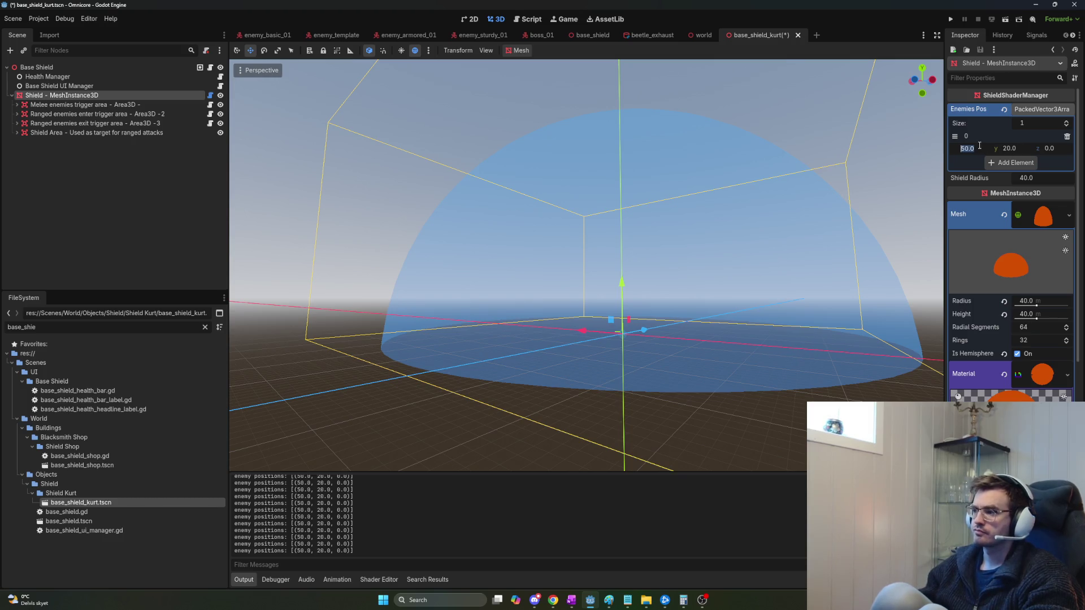
type("1000")
key("Return")
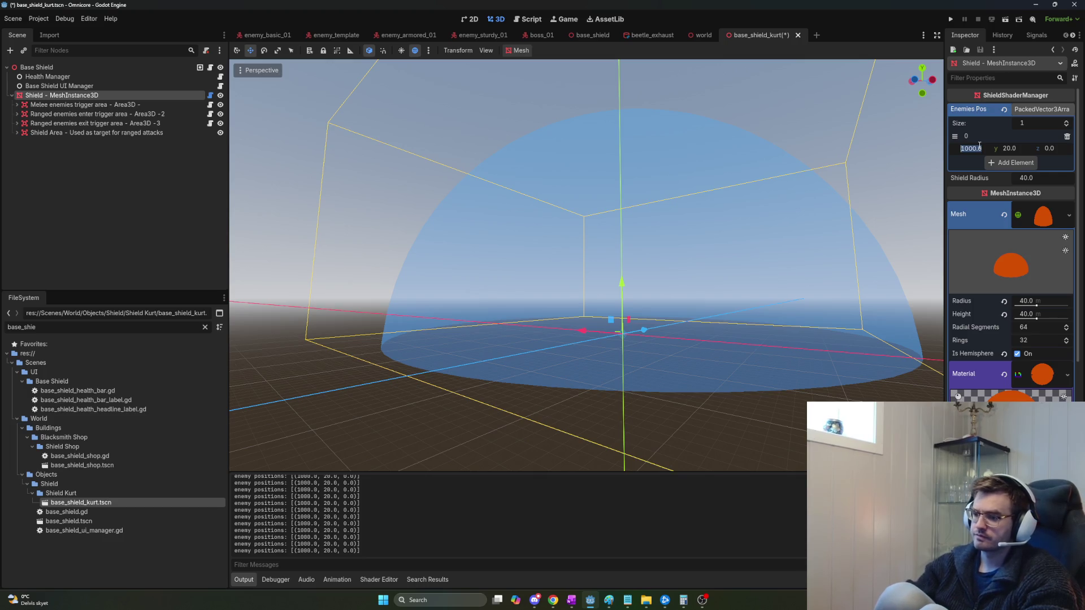
type("10")
key("Return")
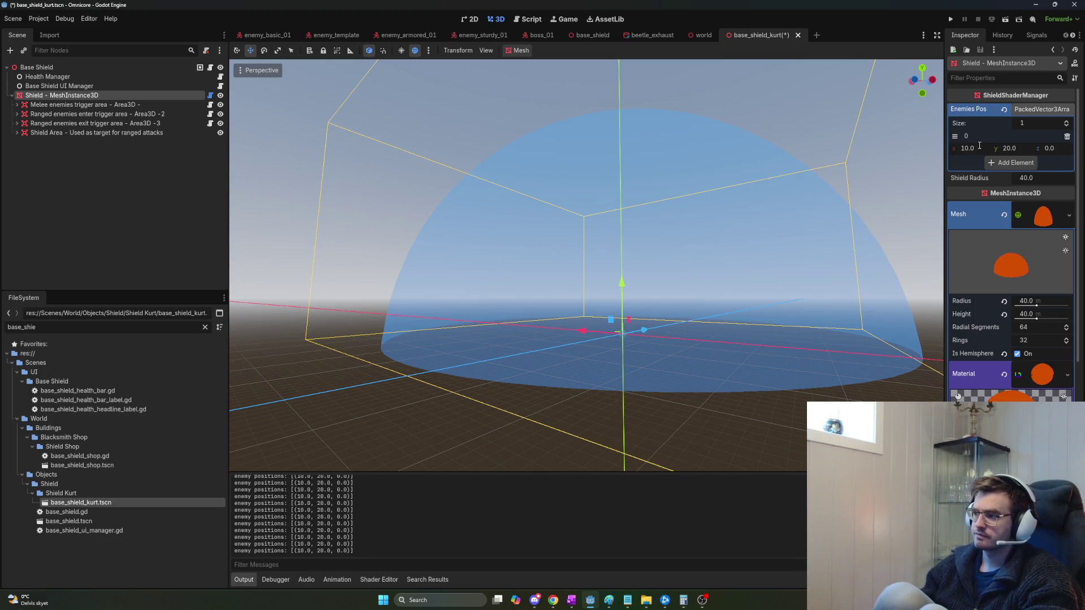
type("50")
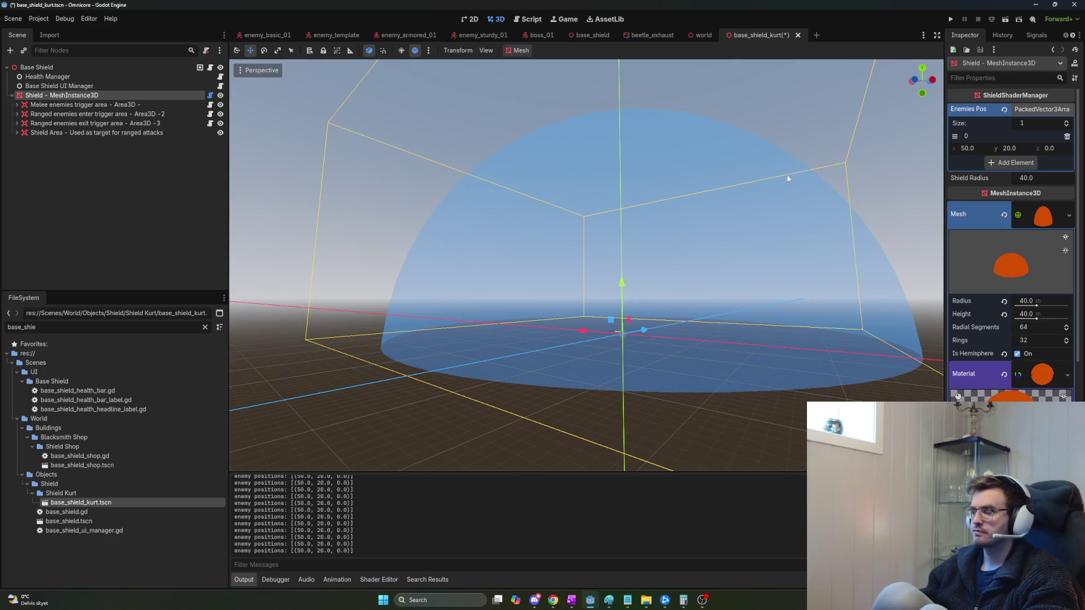
left_click(135, 98)
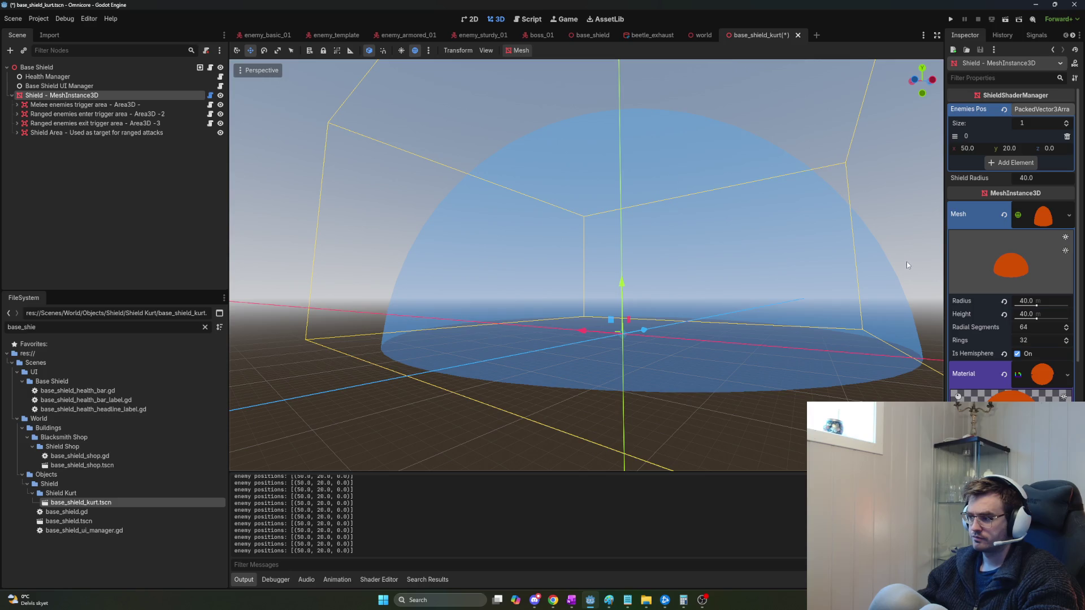
scroll(1011, 254, "down", 4)
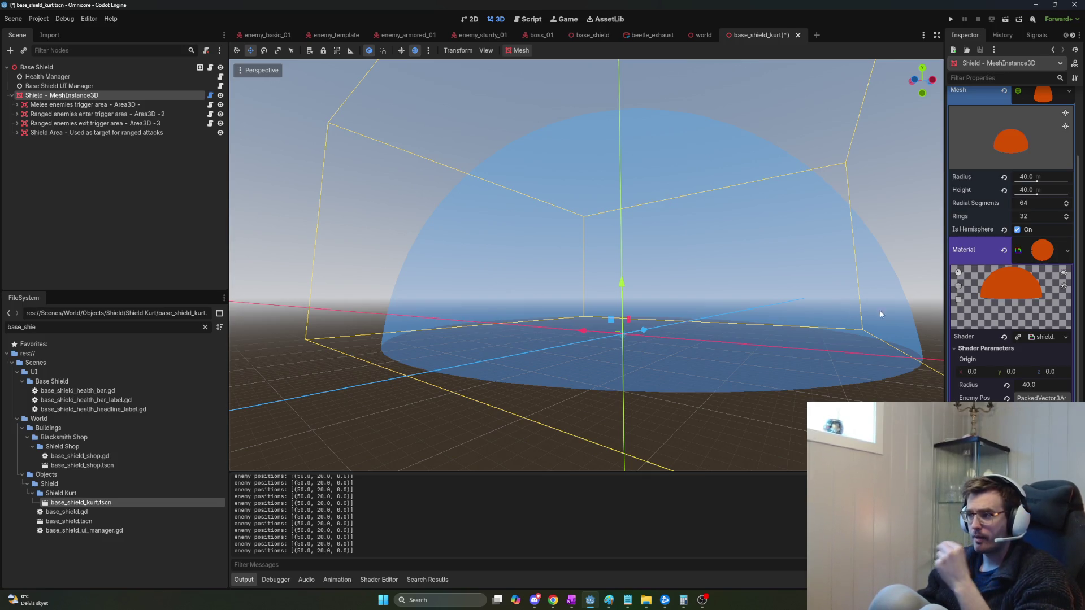
left_click(1018, 230)
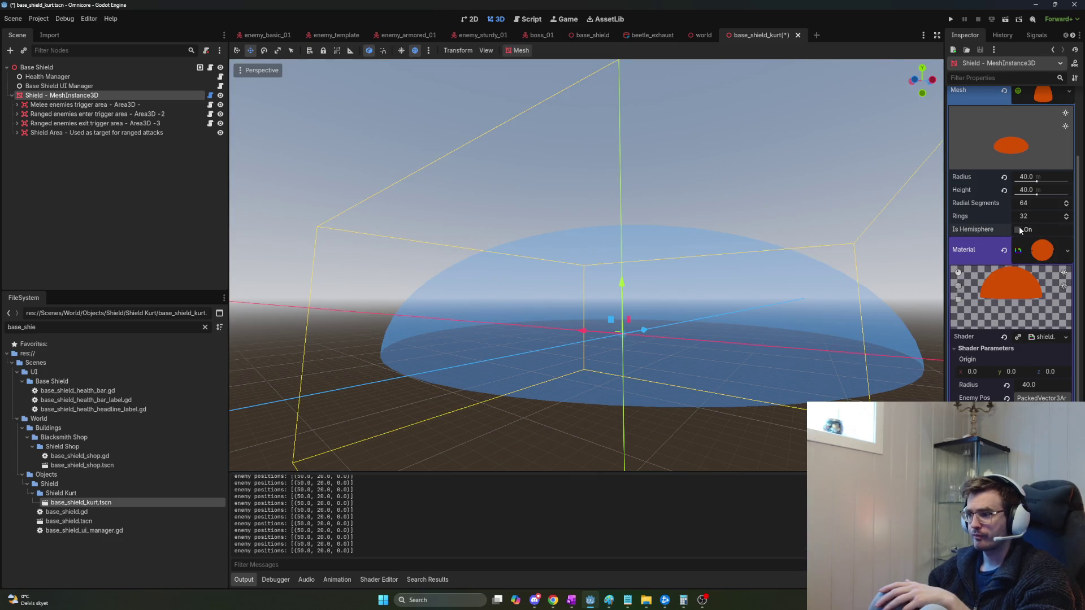
left_click(1017, 230)
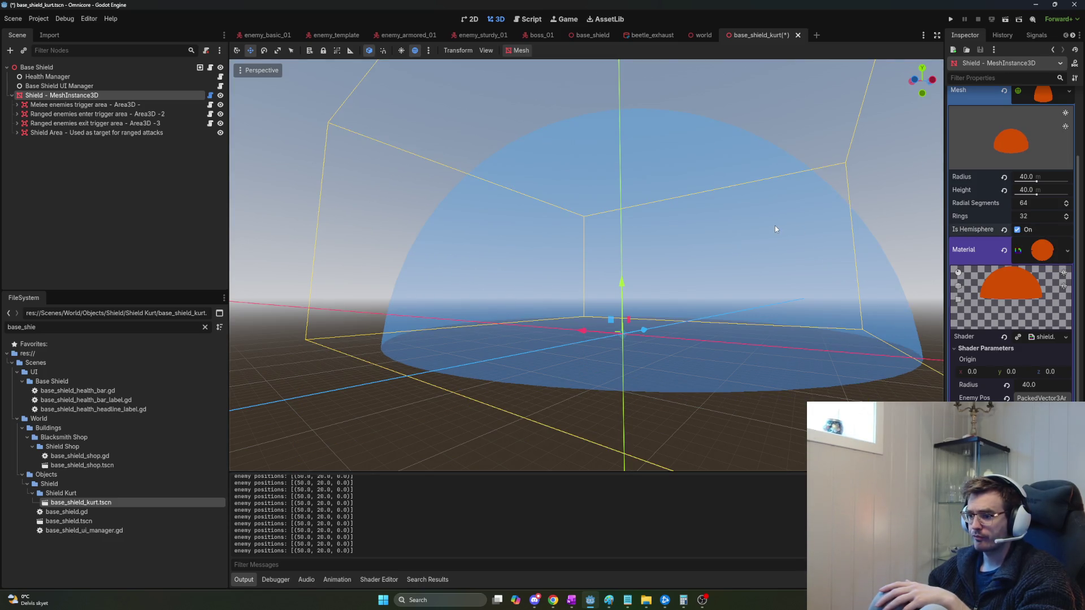
left_click(1016, 230)
left_click(1016, 230)
double_click(1016, 230)
left_click(1016, 229)
left_click(1016, 230)
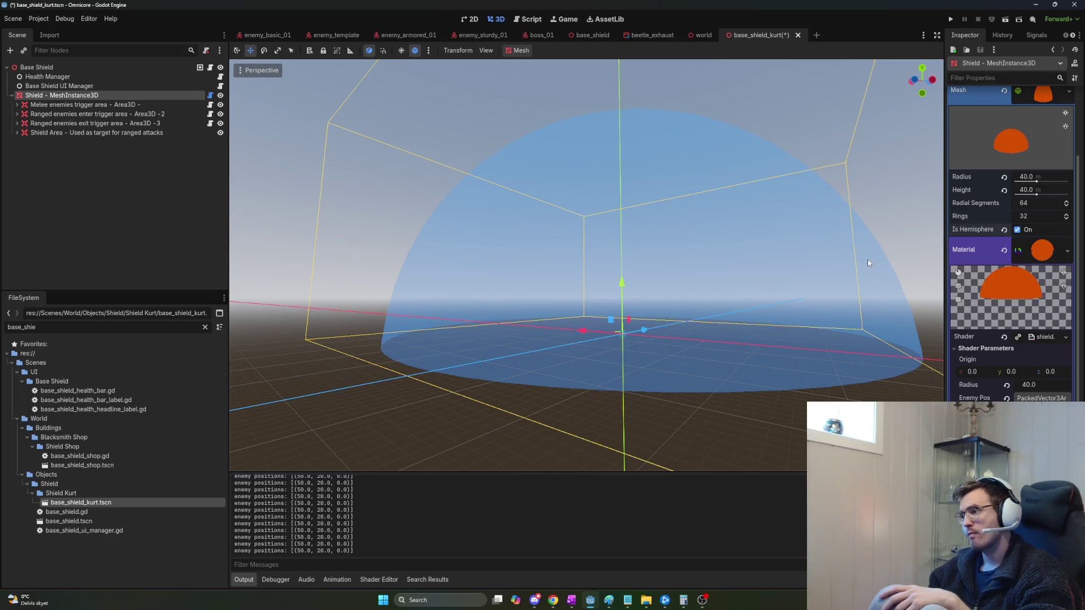
left_click(1028, 399)
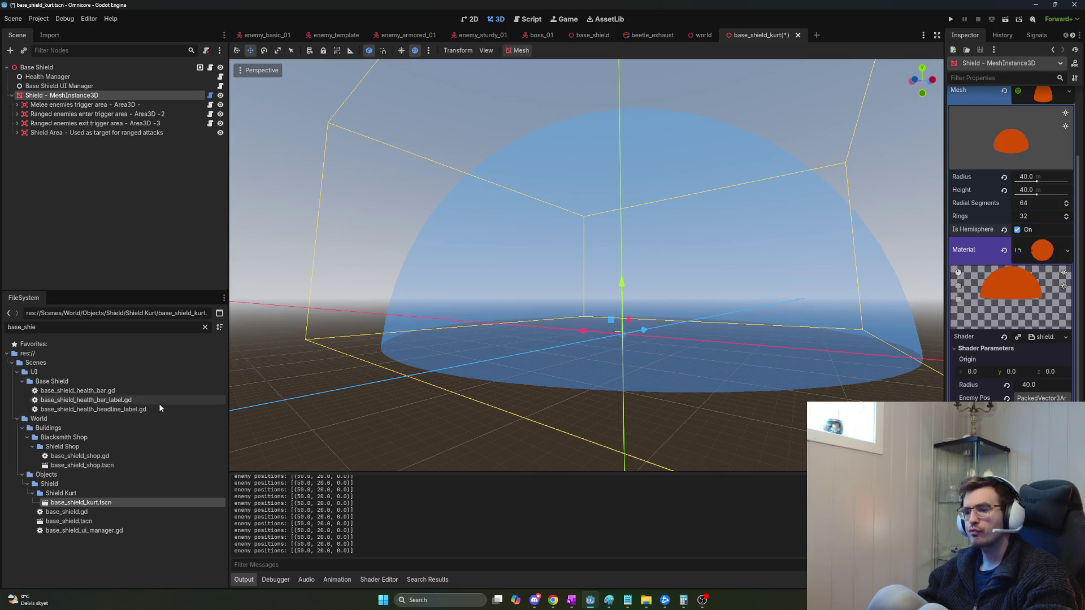
Open base_shield.gd, the base_shield scene and base_shield_ui_manager.gd, then return to base_shield_kurt.
double_click(94, 514)
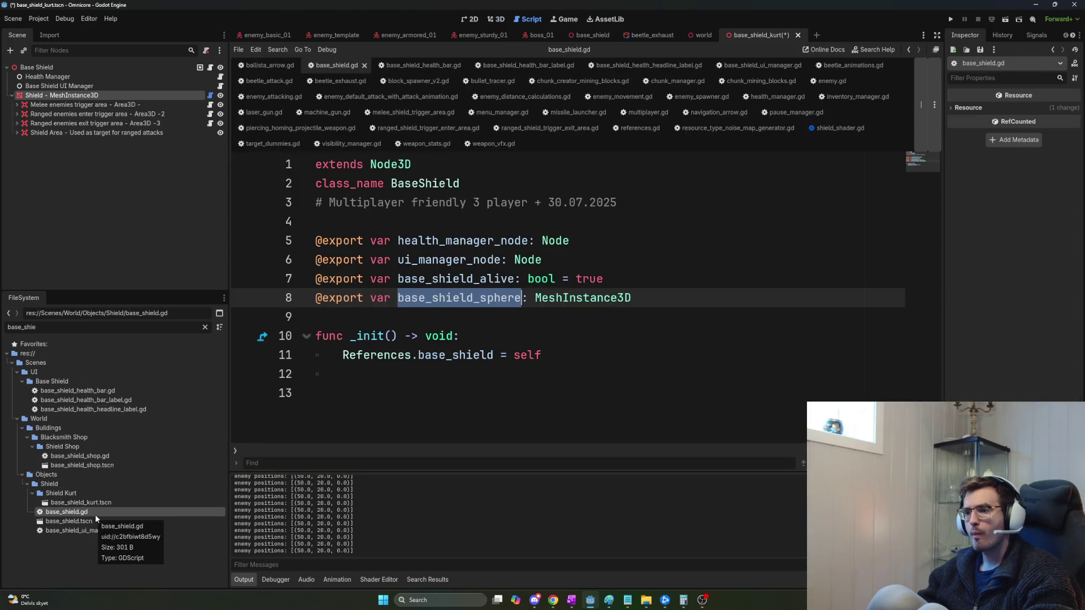
double_click(96, 521)
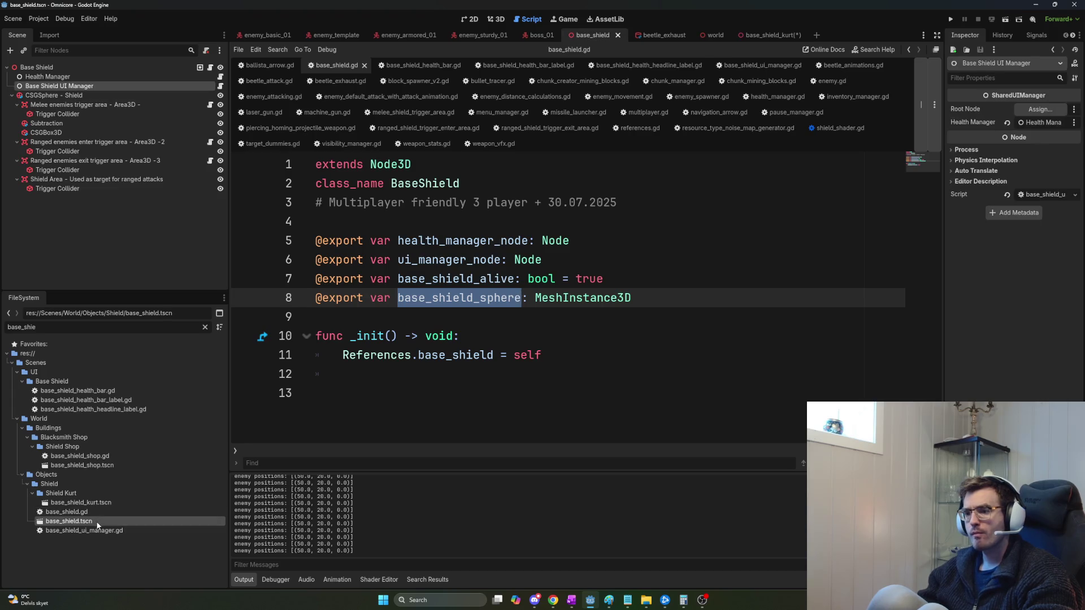
double_click(100, 530)
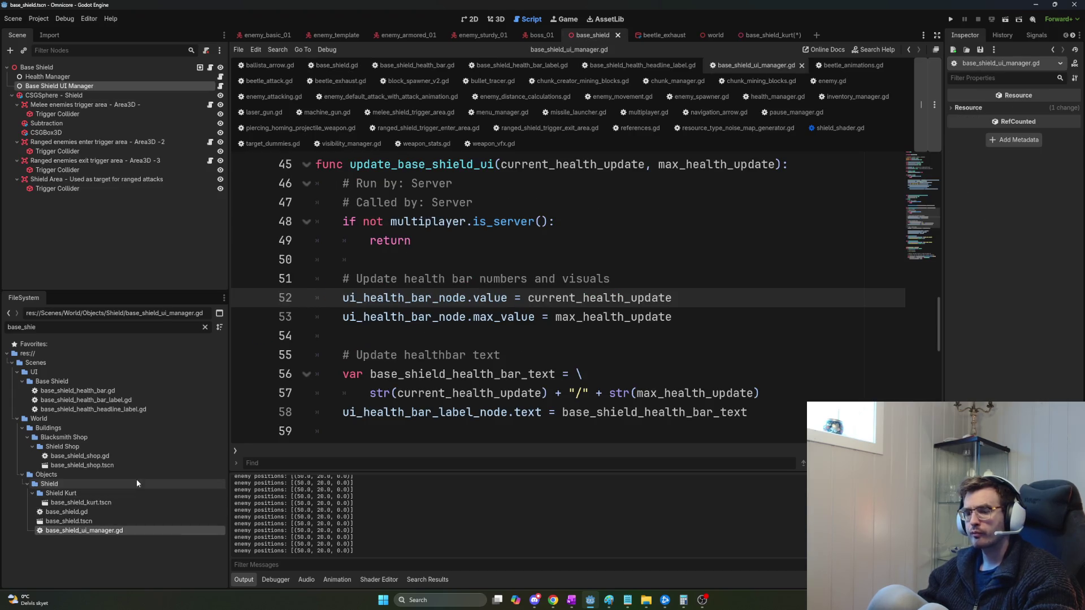
left_click(94, 325)
double_click(116, 329)
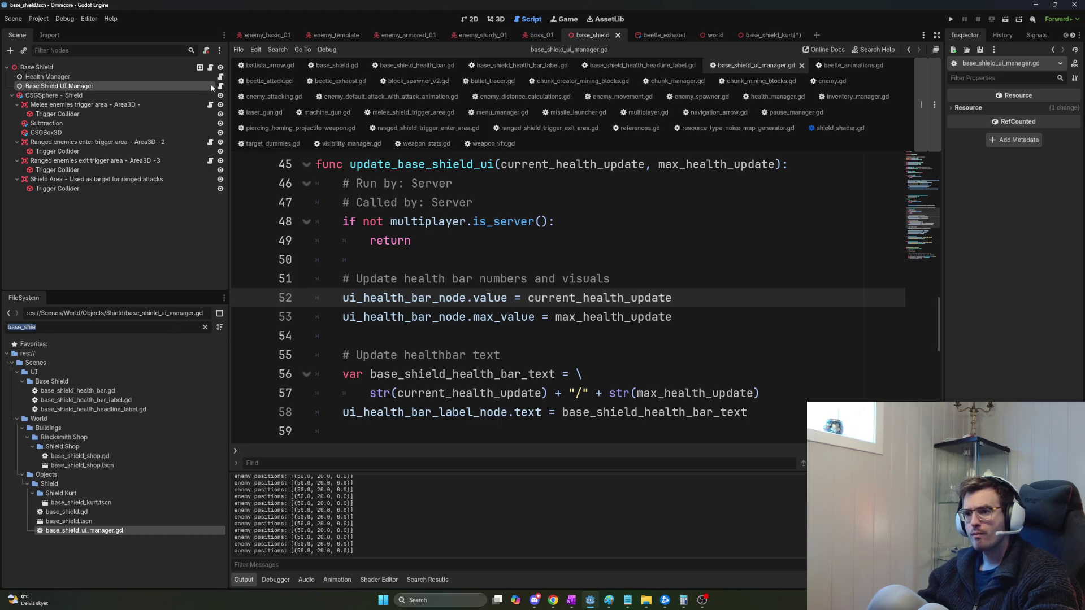
left_click(146, 95)
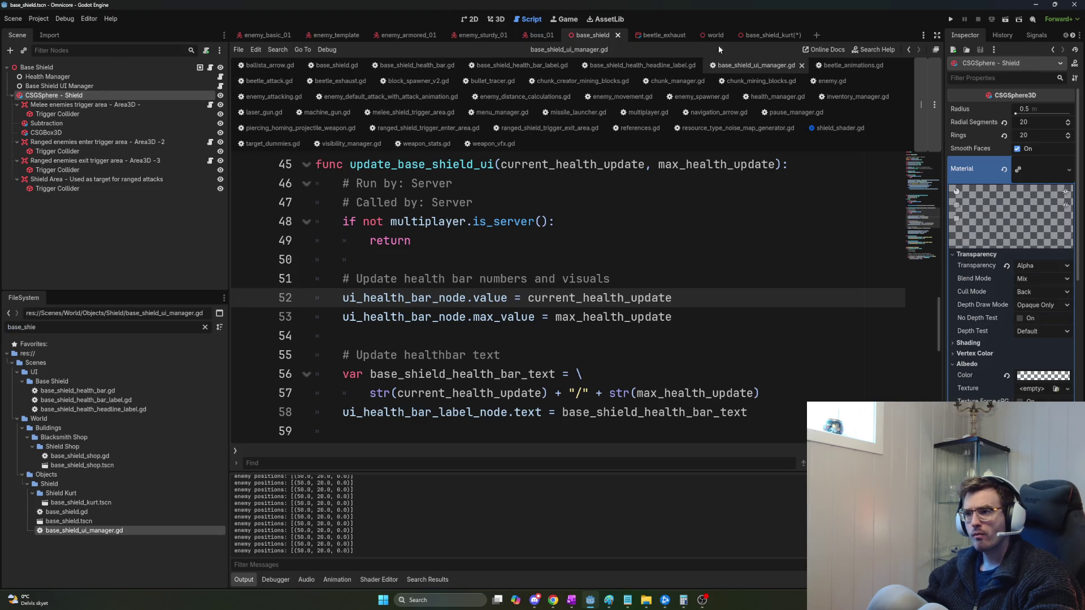
left_click(762, 36)
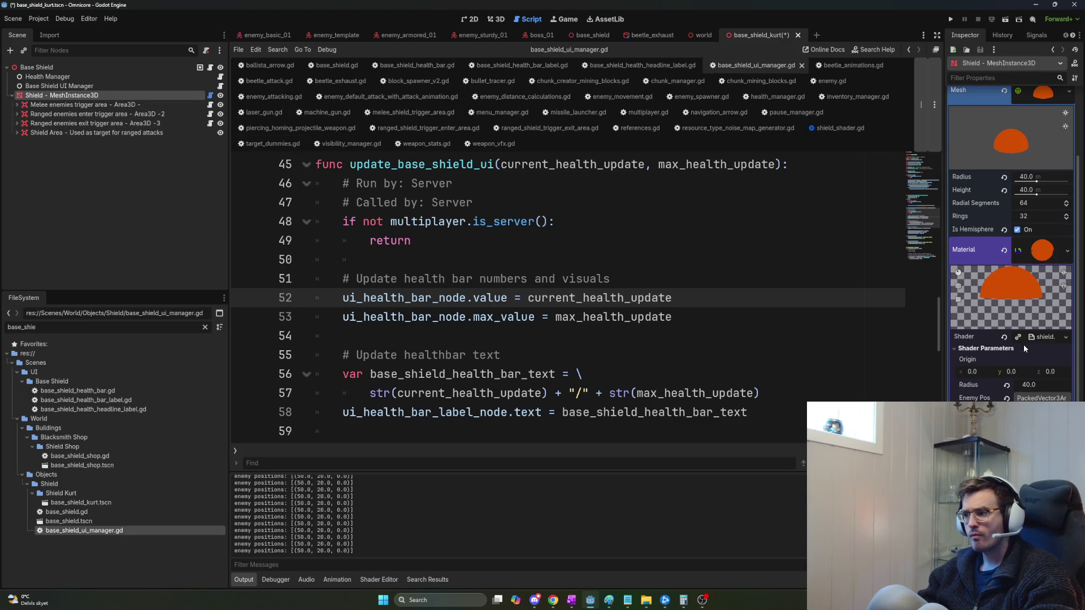
Copy the entire shield.gdshader code and paste it into the ChatGPT message.
left_click(1043, 337)
left_click(610, 466)
key("ctrl+a")
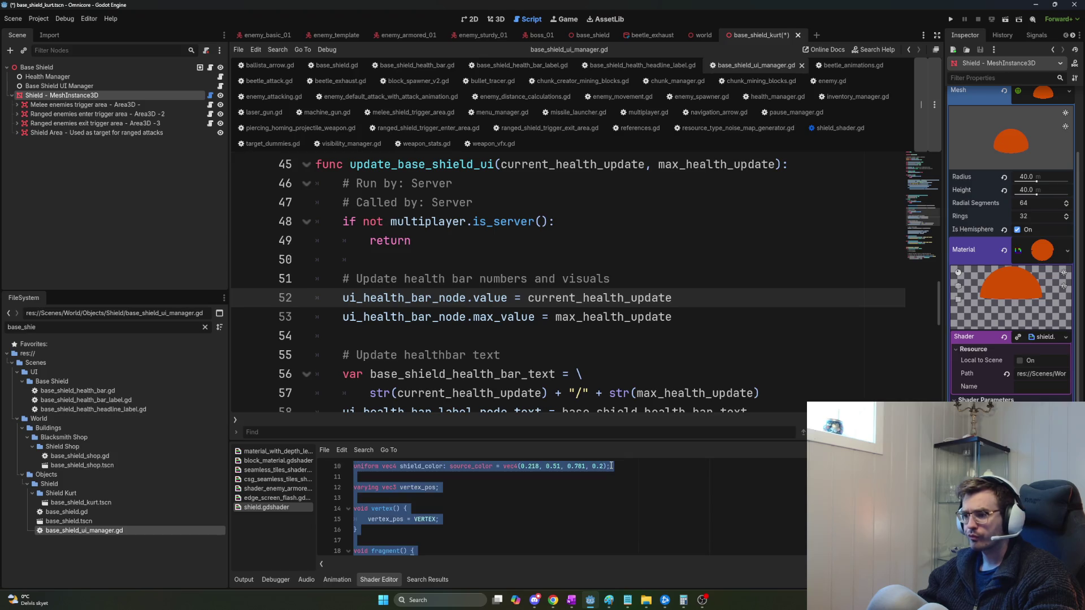
key("alt+Tab")
key("alt+Tab")
key("alt+Tab")
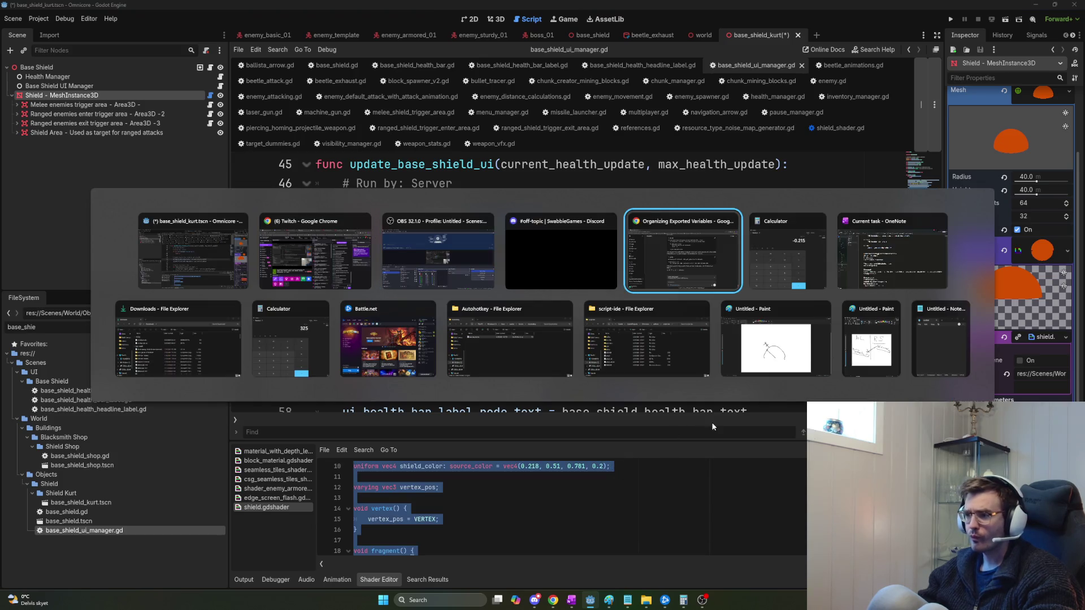
key("ctrl+v")
Add 'When I change colors here it doesnt' below the pasted shader, then return to Godot.
key("shift+Return")
key("shift+Return")
type("When I change colors here ")
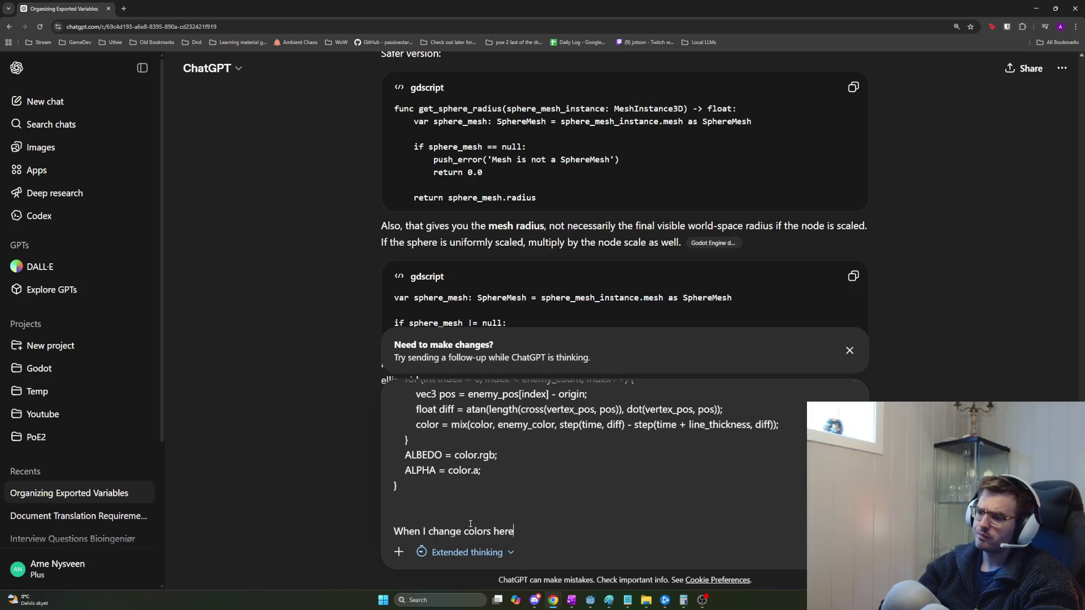
type("it doesnt")
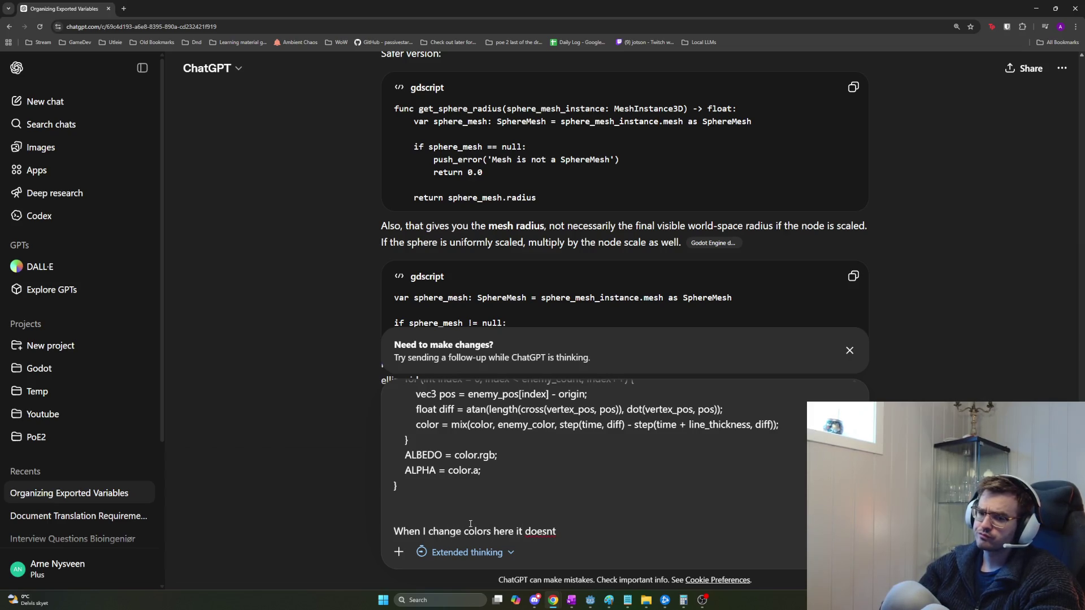
key("alt+Tab")
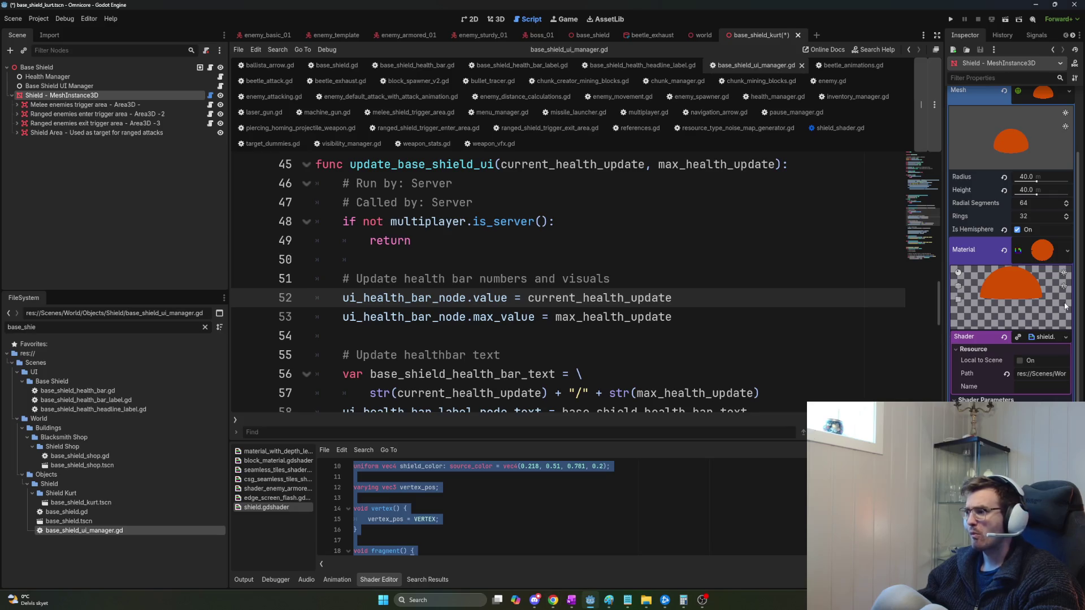
Darken then brighten the orange shield material colour in the colour picker.
left_click(494, 21)
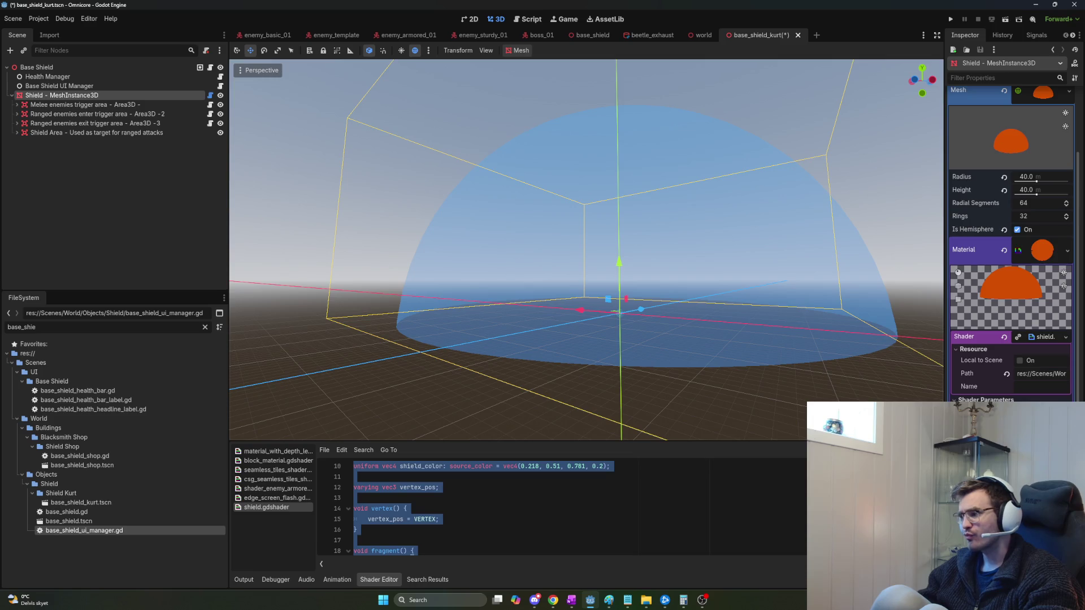
left_click(1039, 421)
mouse_move(1071, 310)
left_mouse_down()
mouse_move(1073, 325)
mouse_move(1075, 294)
left_mouse_up()
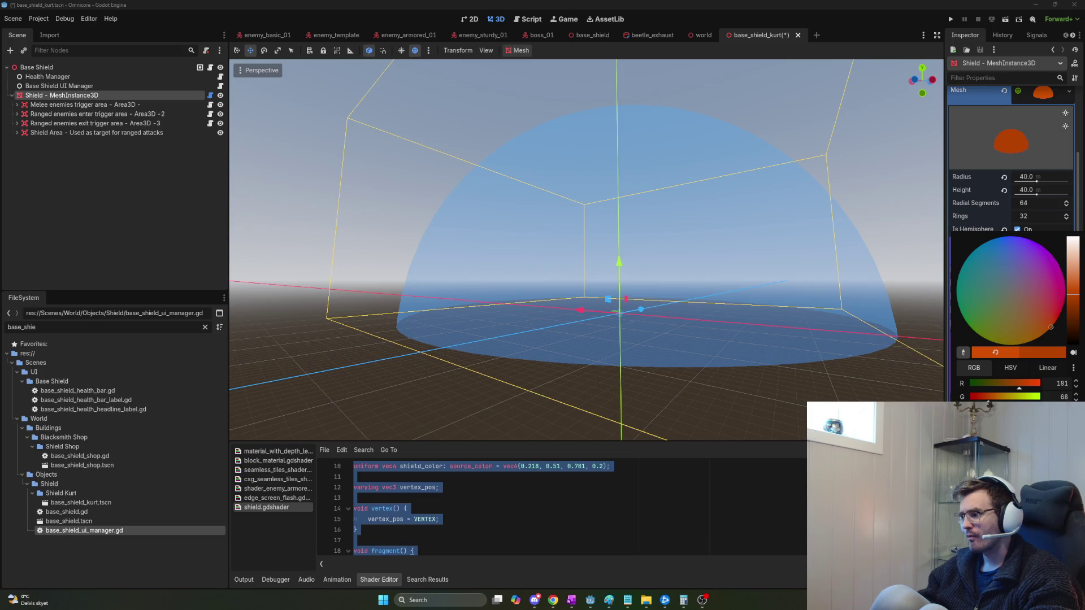
key("Escape")
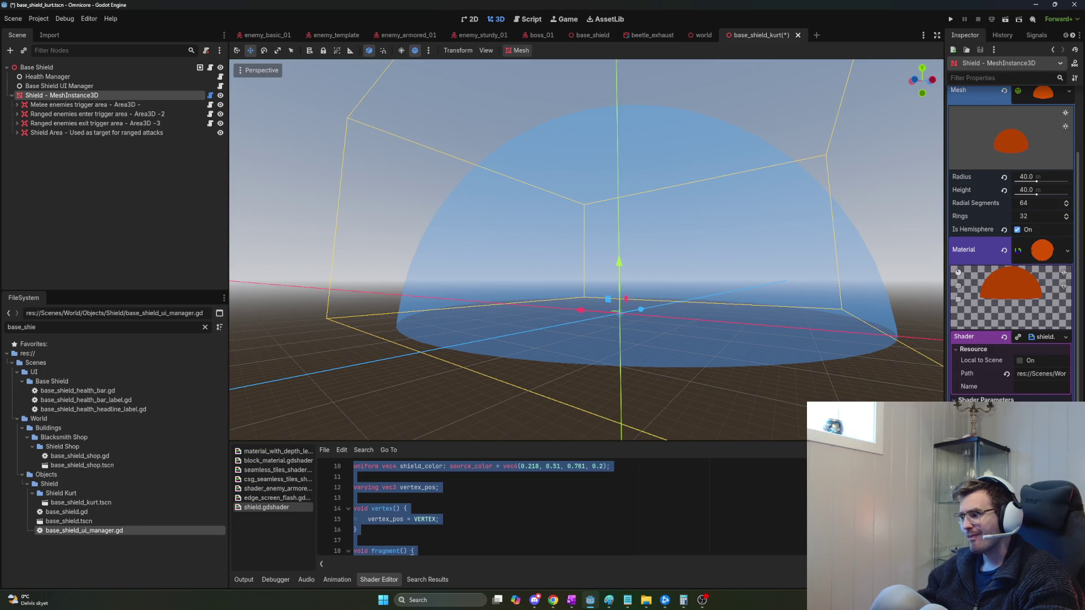
scroll(586, 249, "up", 5)
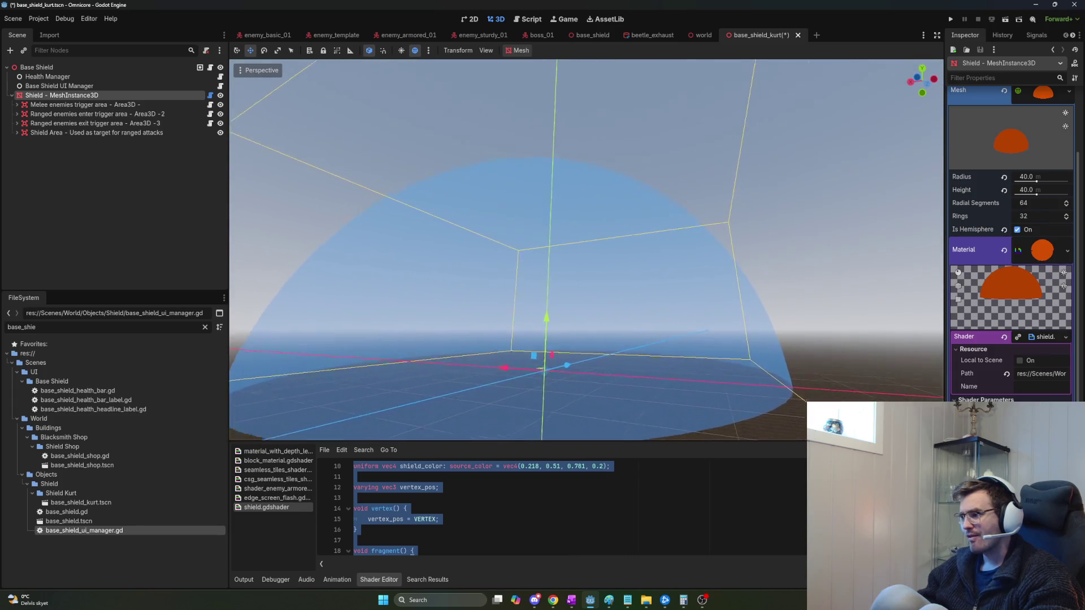
scroll(586, 250, "down", 3)
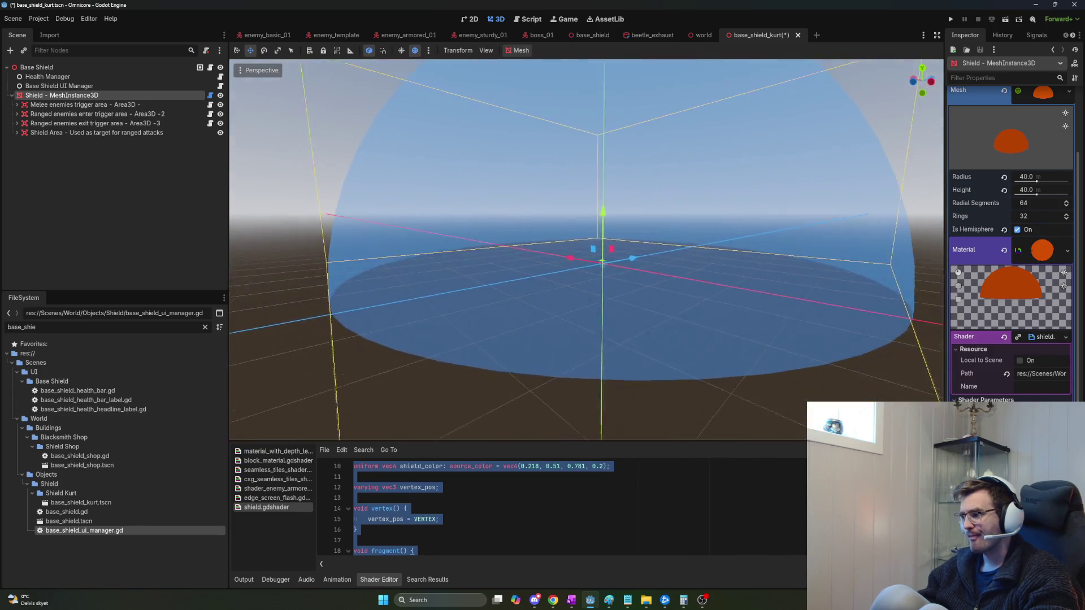
scroll(585, 250, "up", 4)
scroll(586, 250, "down", 3)
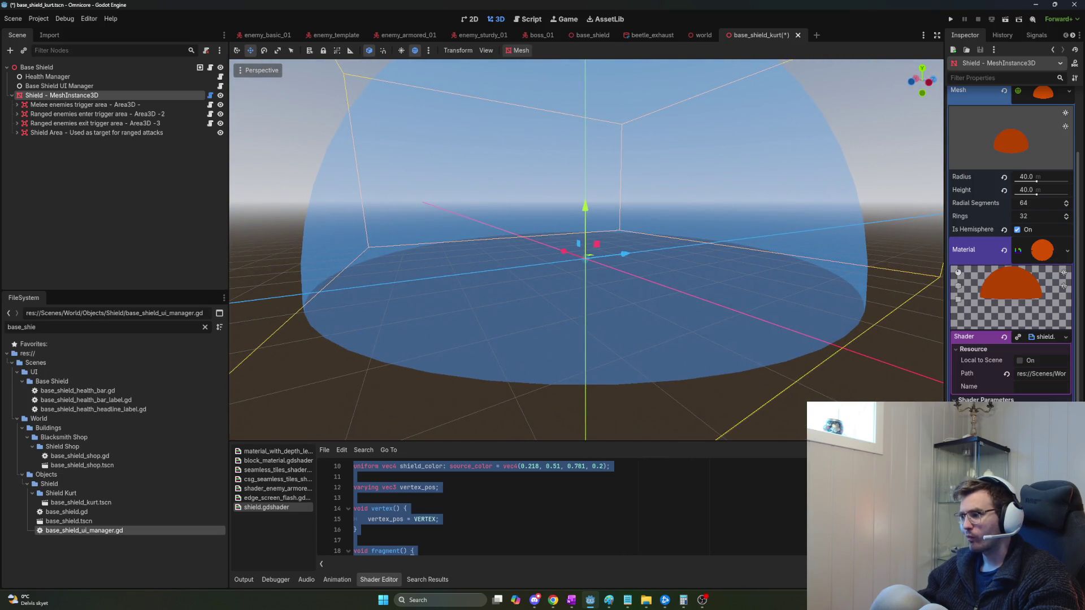
Change the shield material colour to a deep dark red.
left_click(1039, 412)
left_click(1077, 252)
mouse_move(1077, 252)
left_mouse_down()
mouse_move(1077, 231)
mouse_move(1077, 308)
left_mouse_up()
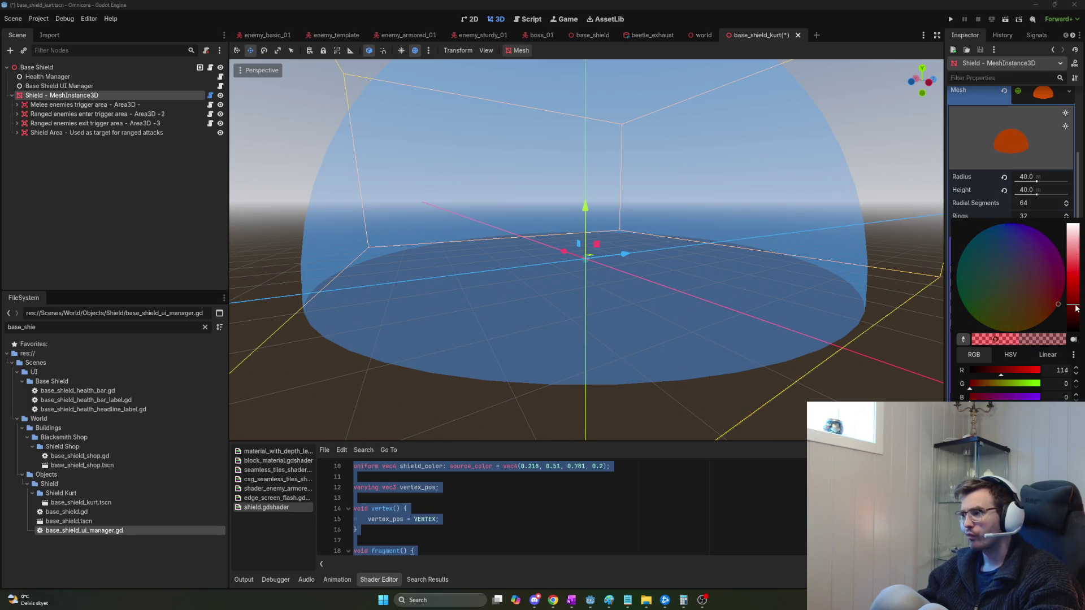
left_click(766, 440)
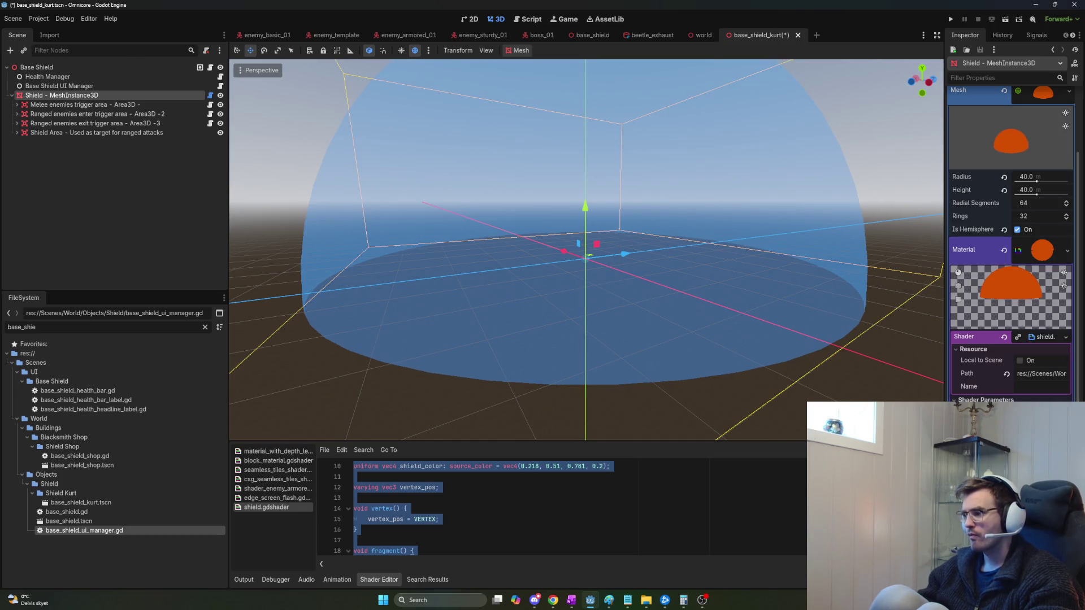
Switch the shield material colour to a brighter blue and open shield_shader.gd.
left_click(1039, 413)
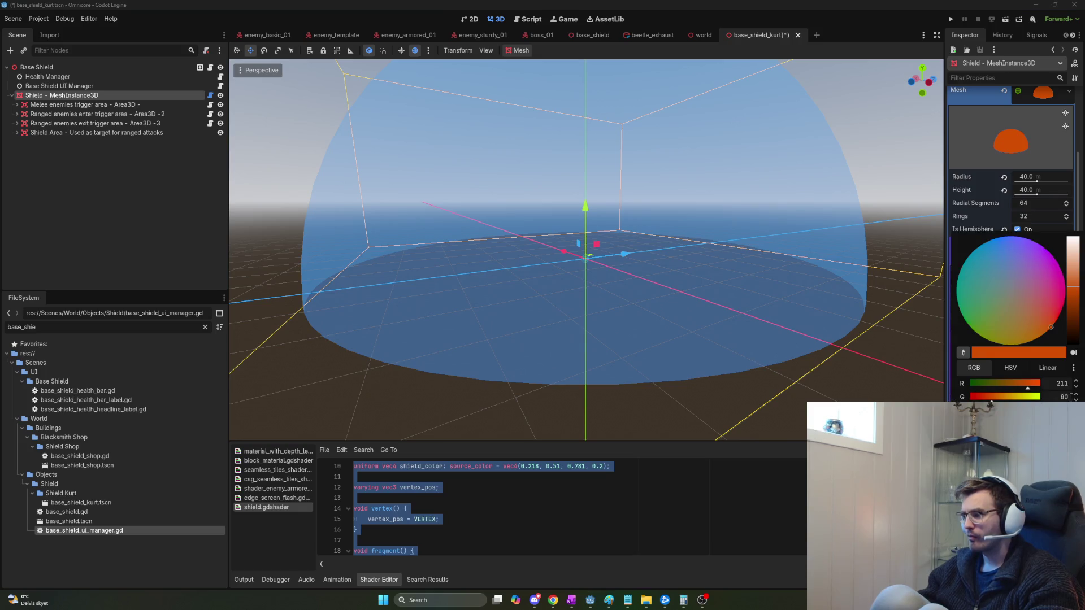
left_click(989, 249)
left_click_drag(1067, 278, 1075, 292)
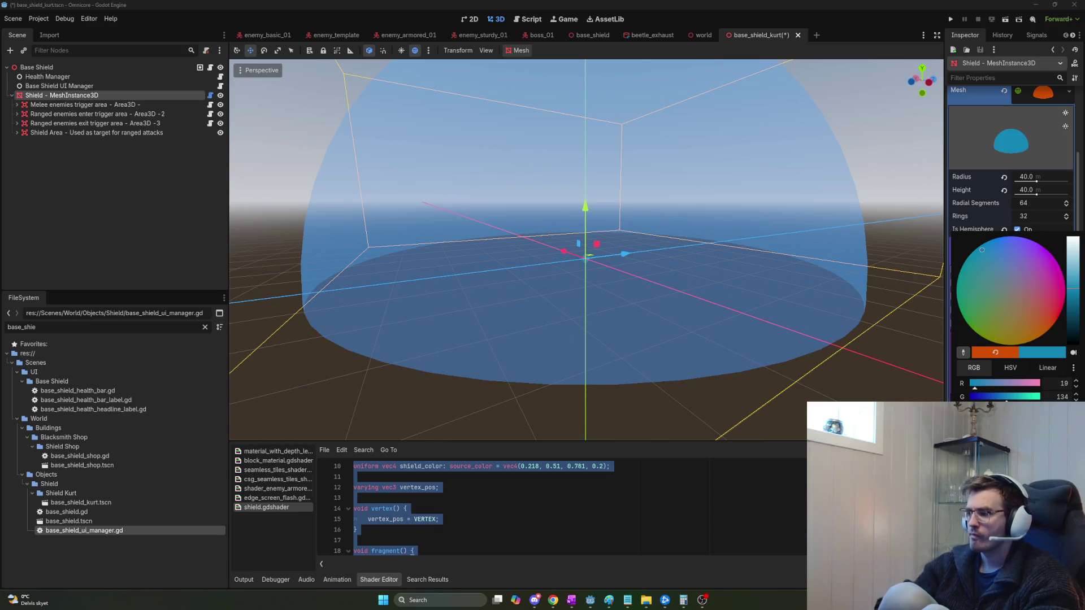
key("Escape")
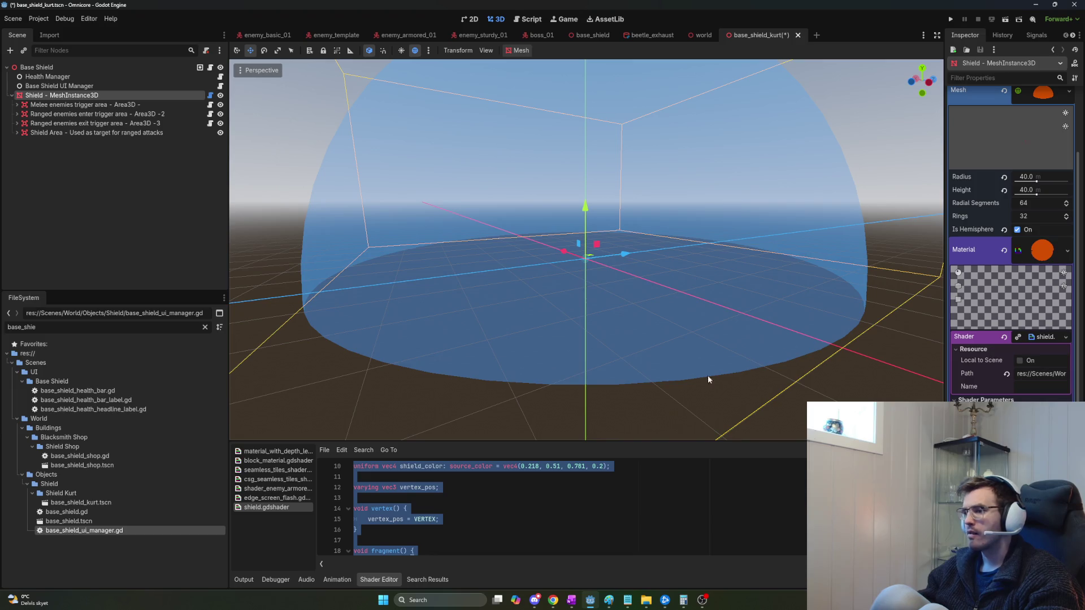
left_click(210, 95)
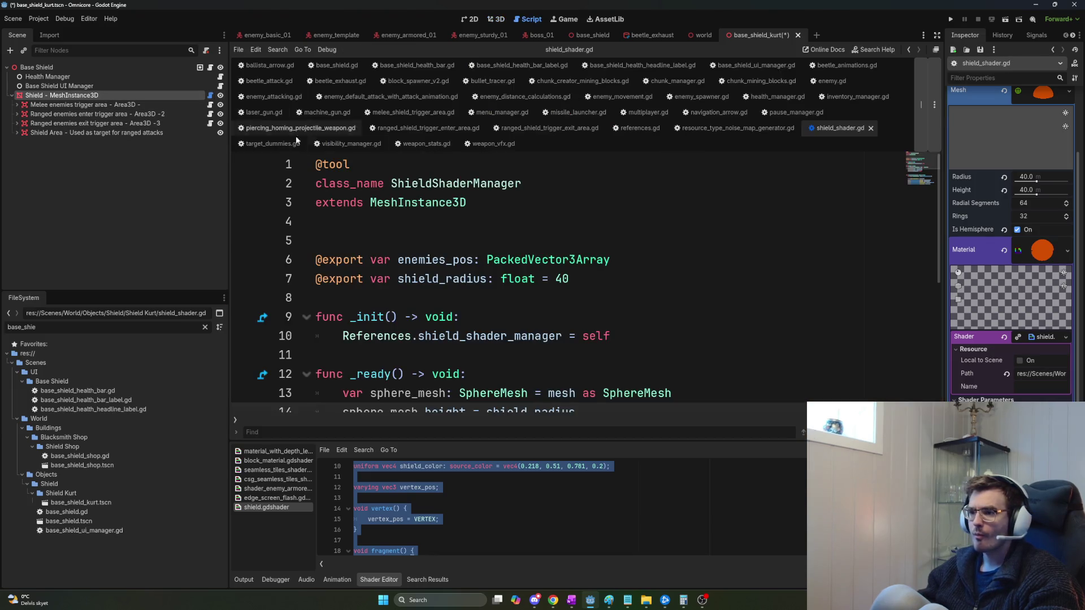
Leave exactly one blank line between 'extends MeshInstance3D' and the exports.
left_click(494, 236)
key("BackSpace")
key("BackSpace")
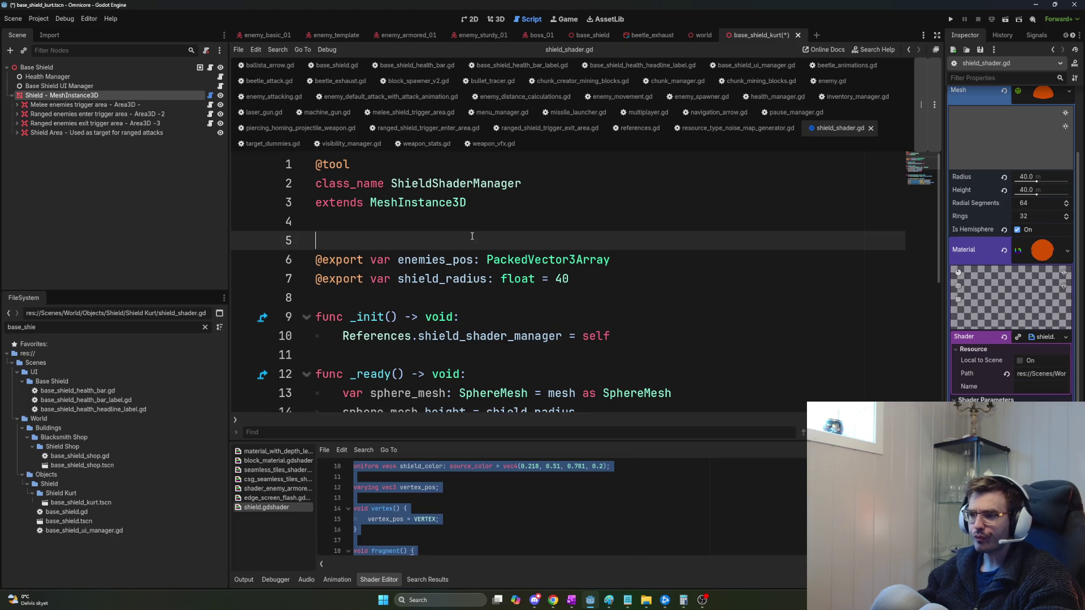
key("Return")
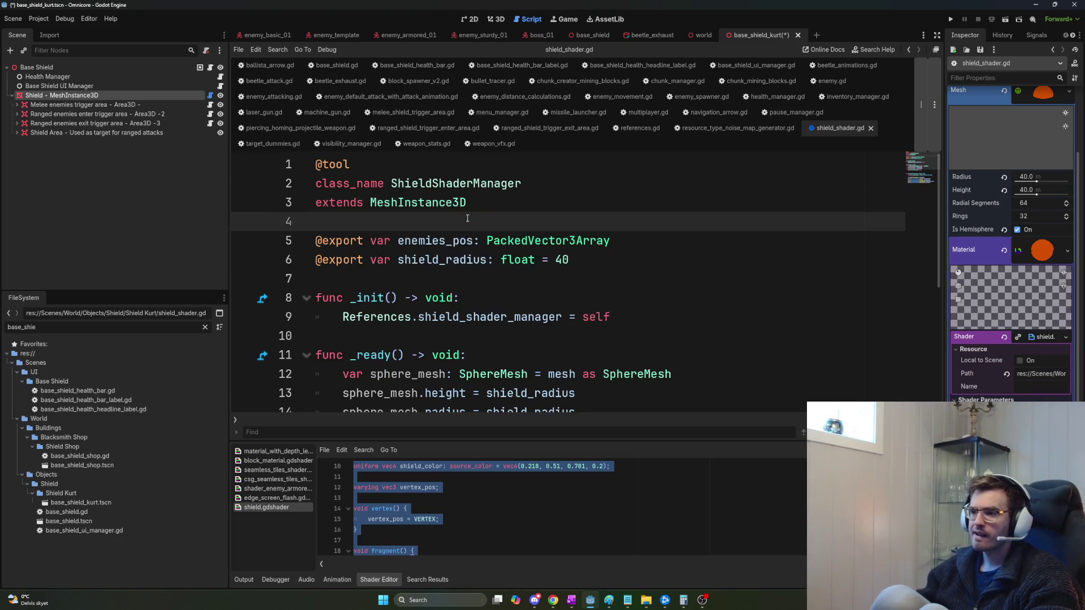
left_click(525, 490)
double_click(456, 183)
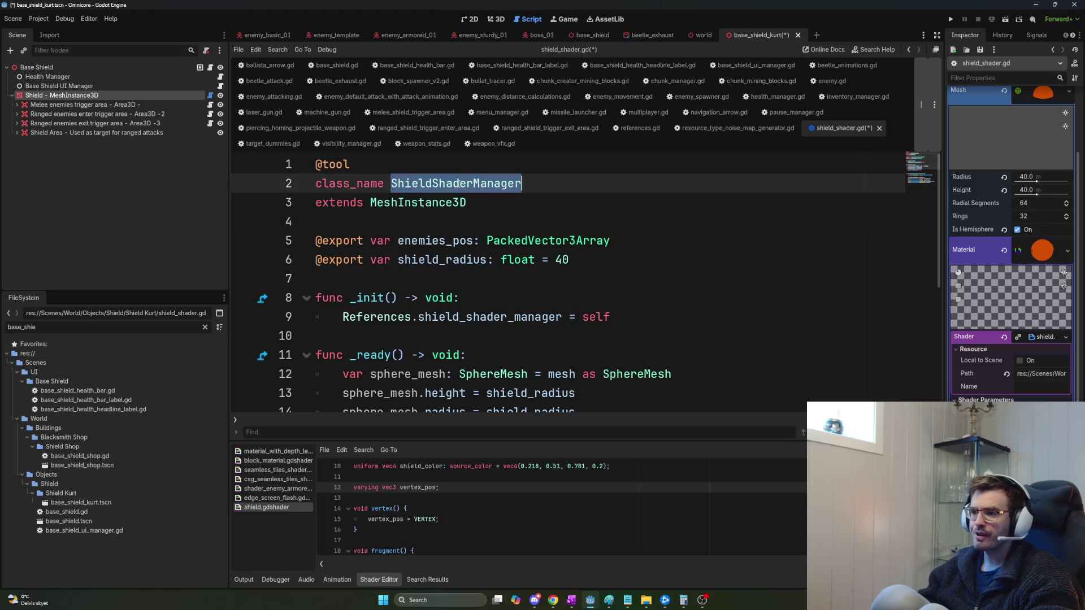
Review the shader uniforms against the set_shader_parameter calls and the enemy positions print.
scroll(525, 490, "up", 3)
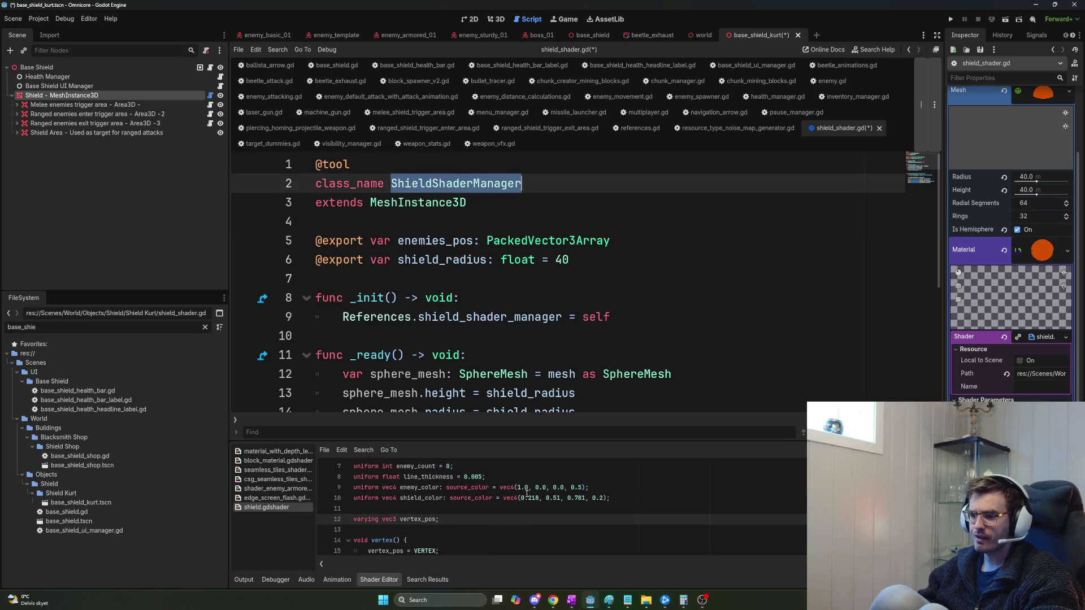
scroll(486, 485, "down", 5)
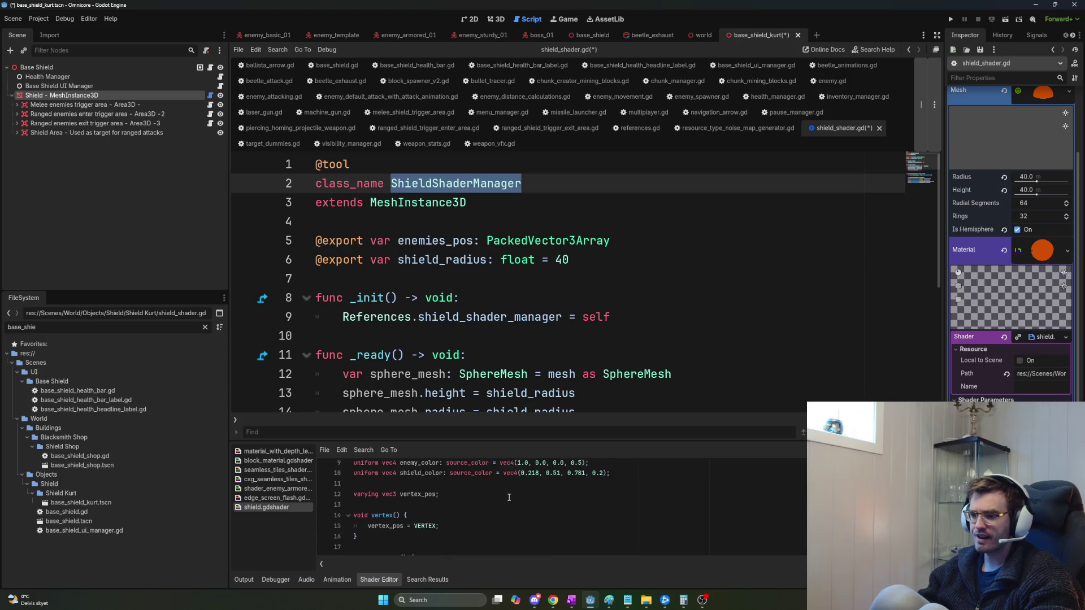
scroll(514, 496, "down", 3)
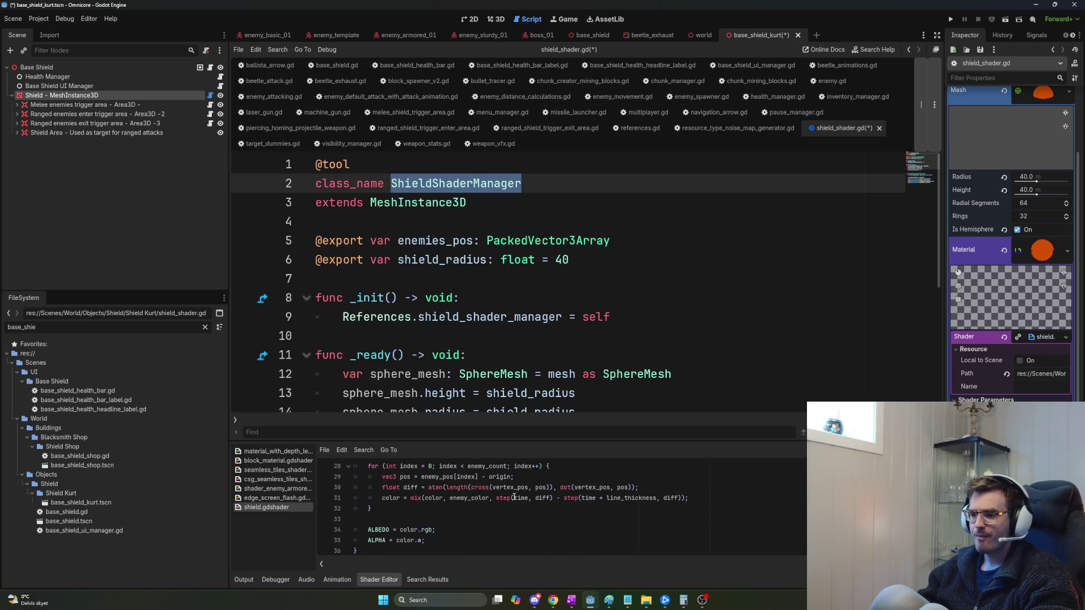
scroll(523, 498, "up", 2)
left_click(526, 499)
key("ctrl+f")
scroll(532, 494, "down", 1)
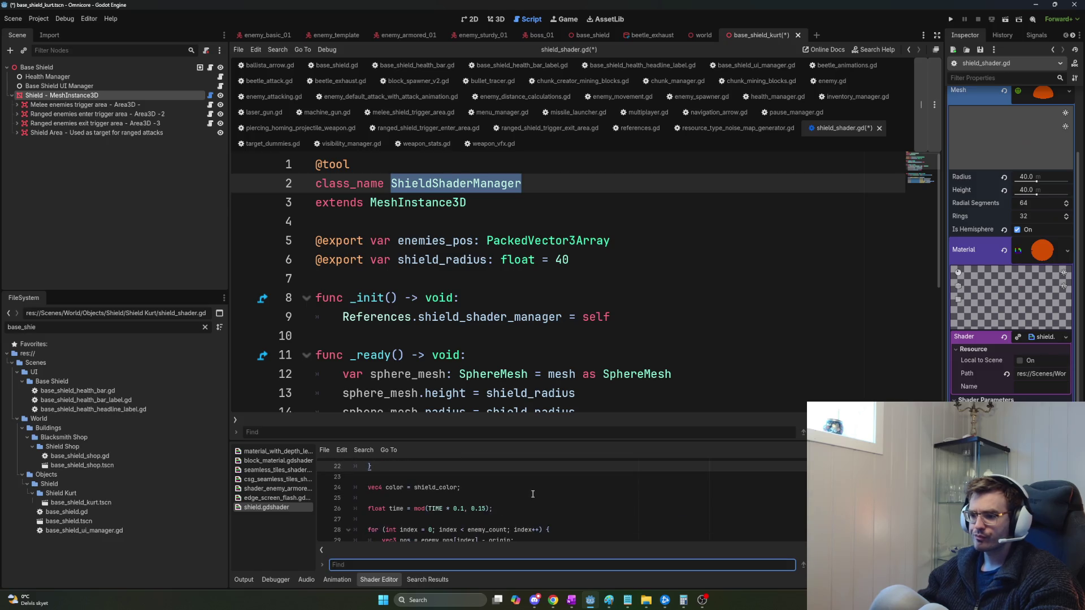
scroll(531, 492, "up", 2)
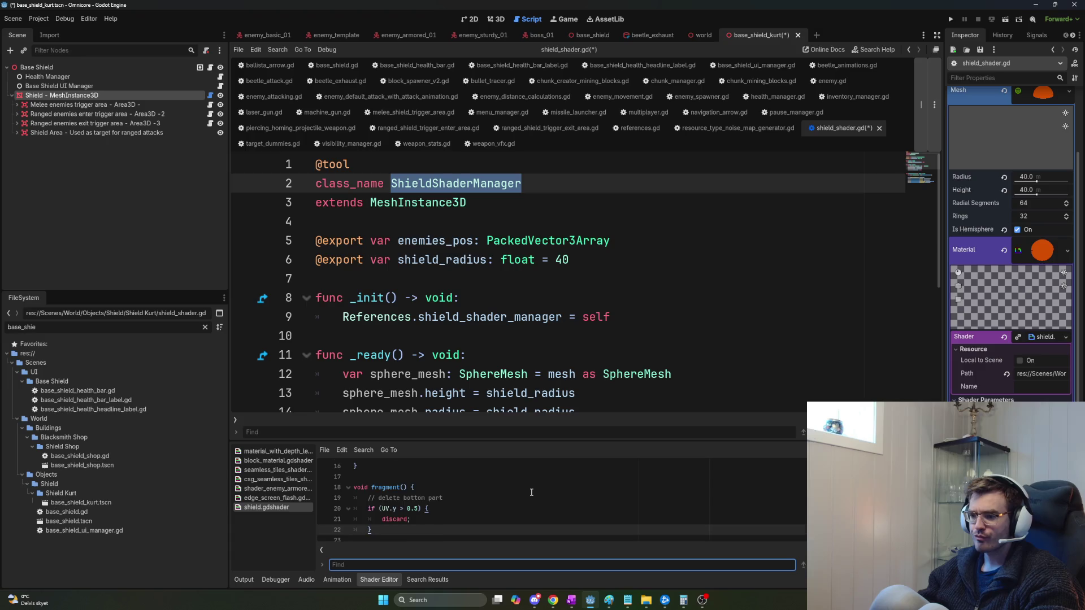
scroll(531, 492, "up", 5)
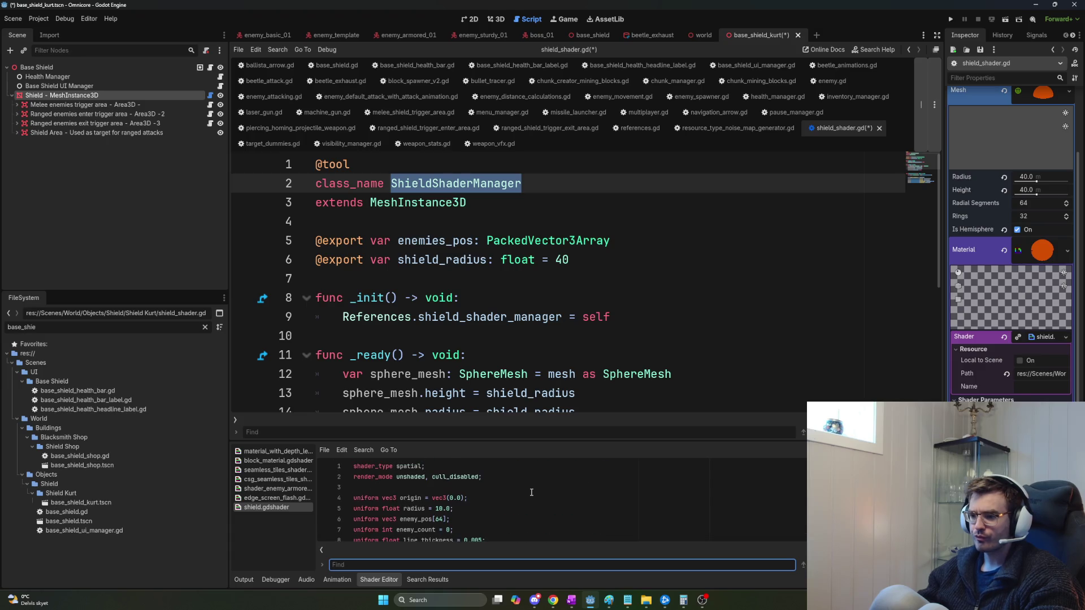
scroll(601, 305, "down", 1)
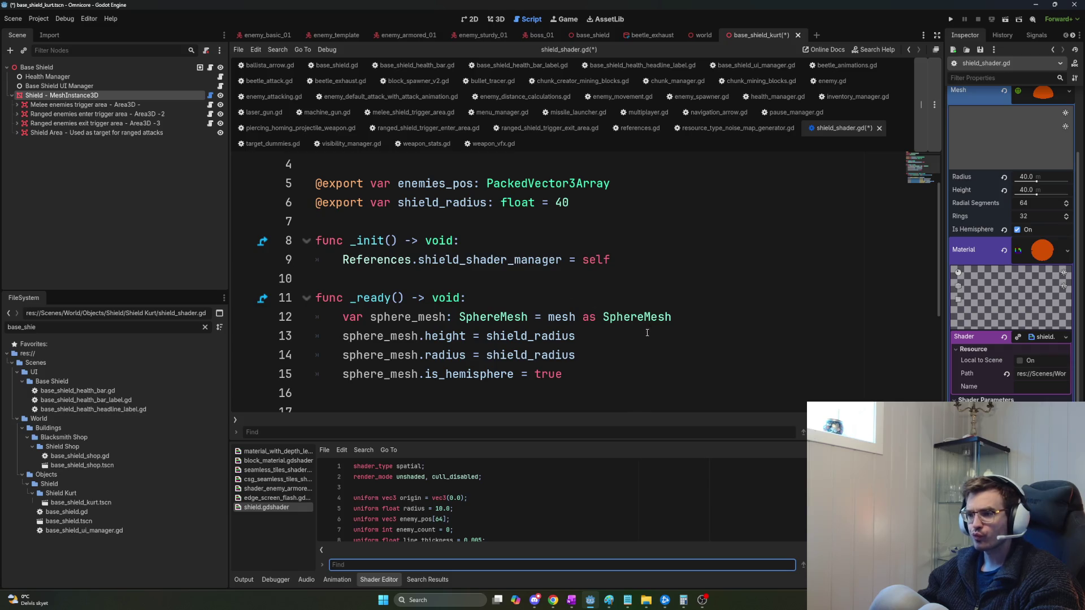
scroll(655, 340, "down", 1)
scroll(656, 341, "down", 1)
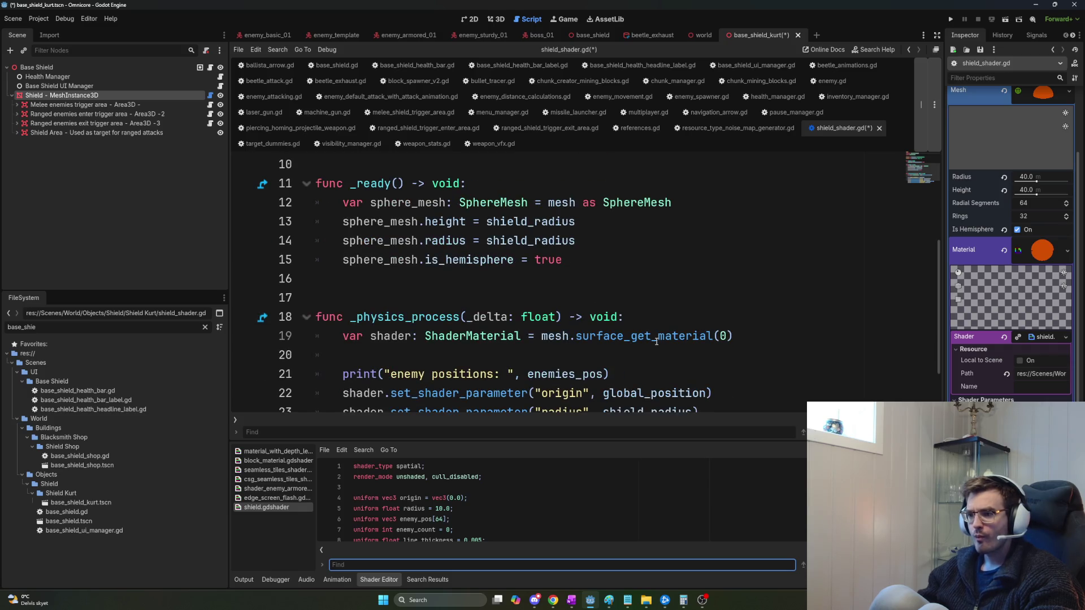
mouse_move(319, 180)
left_mouse_down()
mouse_move(574, 222)
mouse_move(474, 184)
mouse_move(732, 386)
left_mouse_up()
scroll(574, 222, "down", 1)
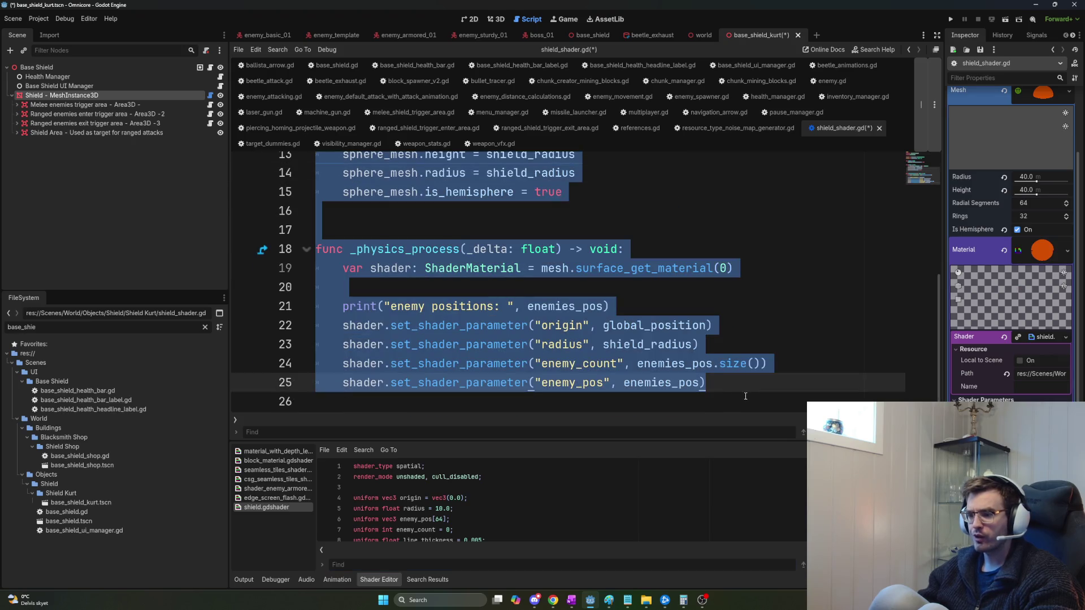
left_click_drag(610, 306, 314, 305)
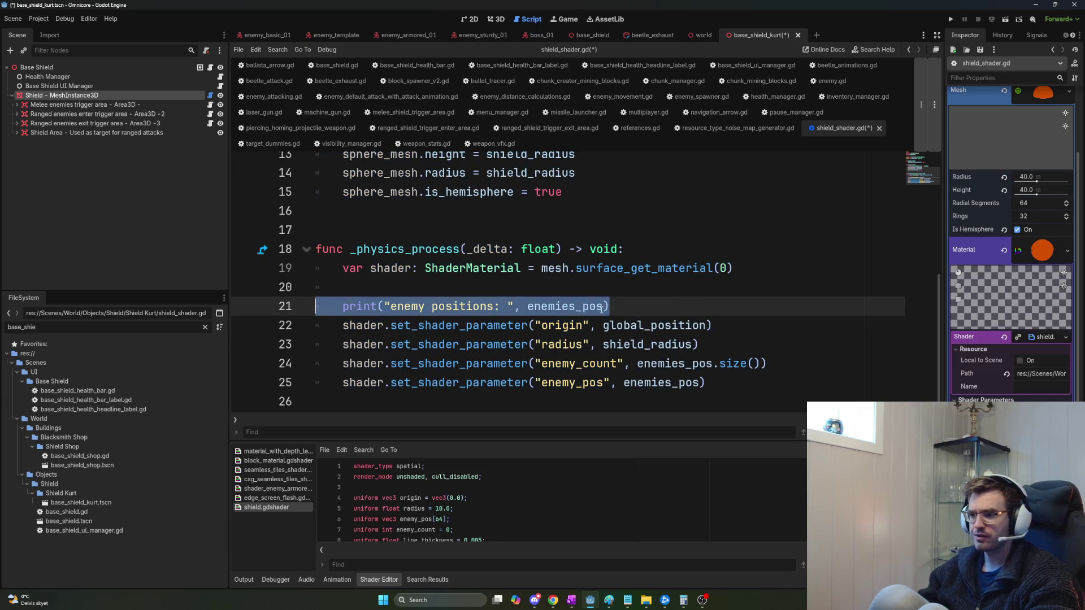
scroll(627, 336, "up", 4)
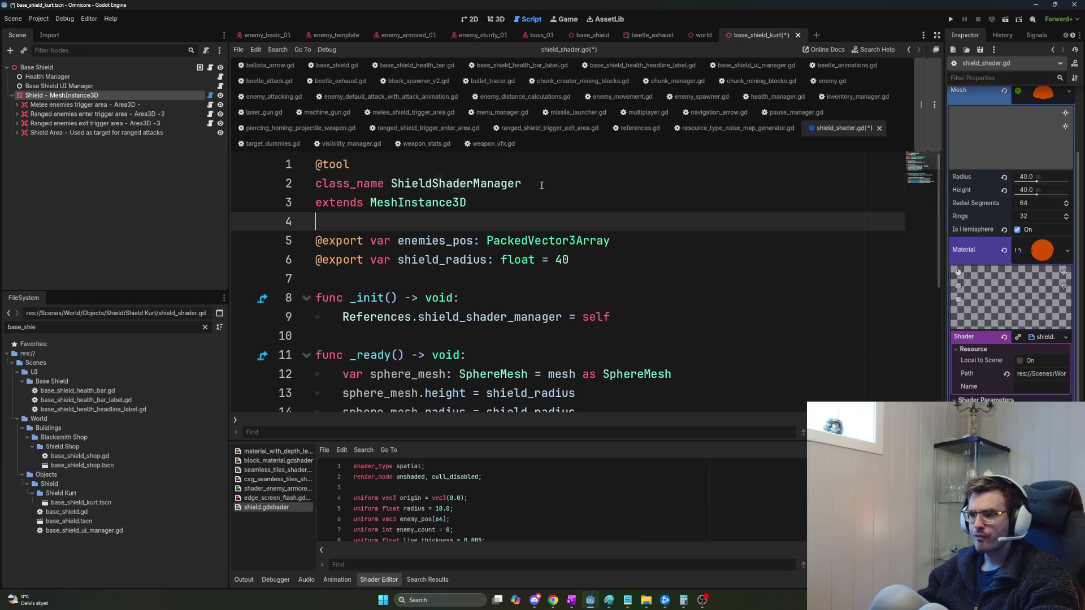
Check the ShieldShaderManager class declaration and scroll through the shader code.
left_click_drag(542, 183, 362, 183)
left_click(534, 518)
key("ctrl+f")
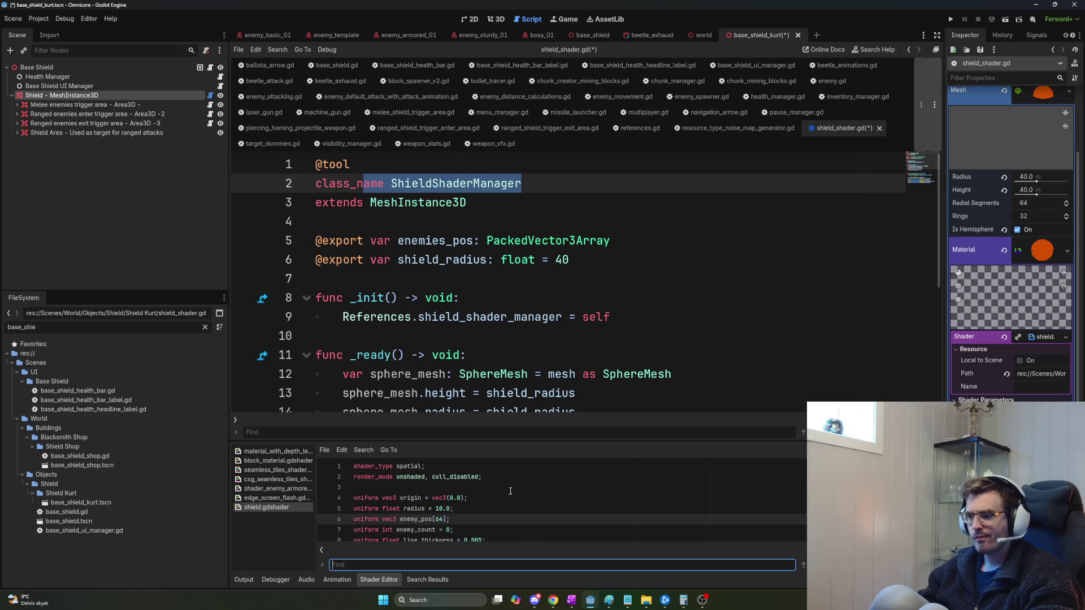
scroll(522, 487, "down", 1)
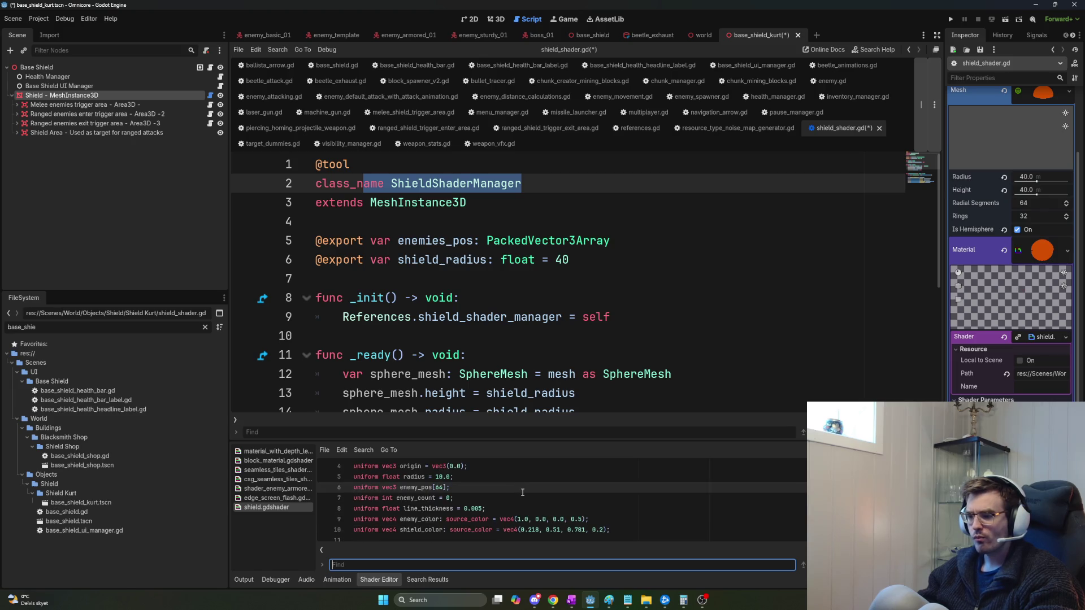
scroll(534, 498, "down", 1)
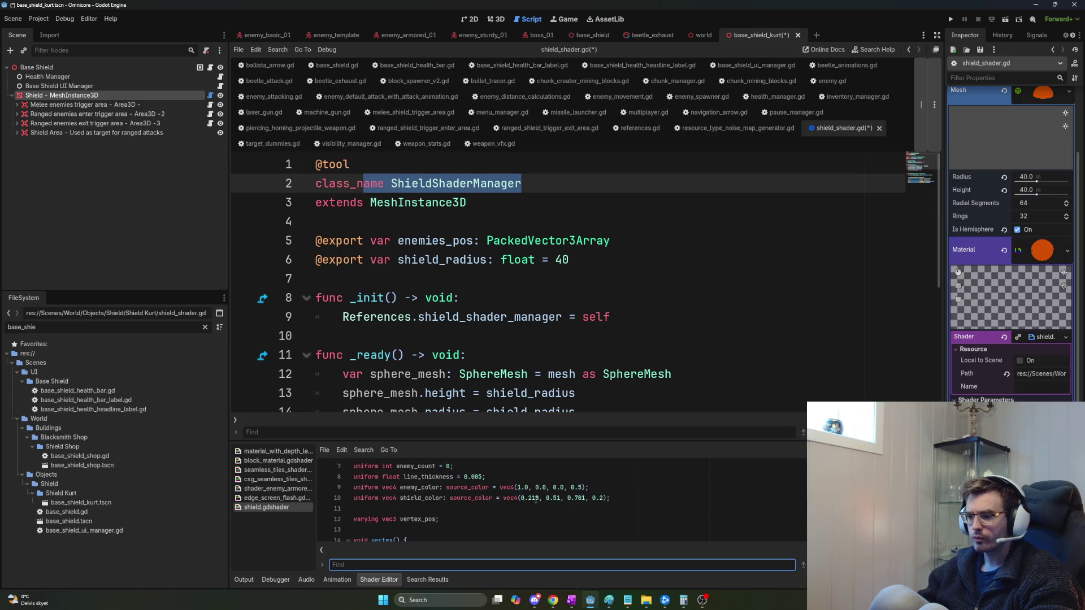
scroll(546, 514, "down", 2)
scroll(549, 513, "down", 2)
scroll(550, 512, "down", 1)
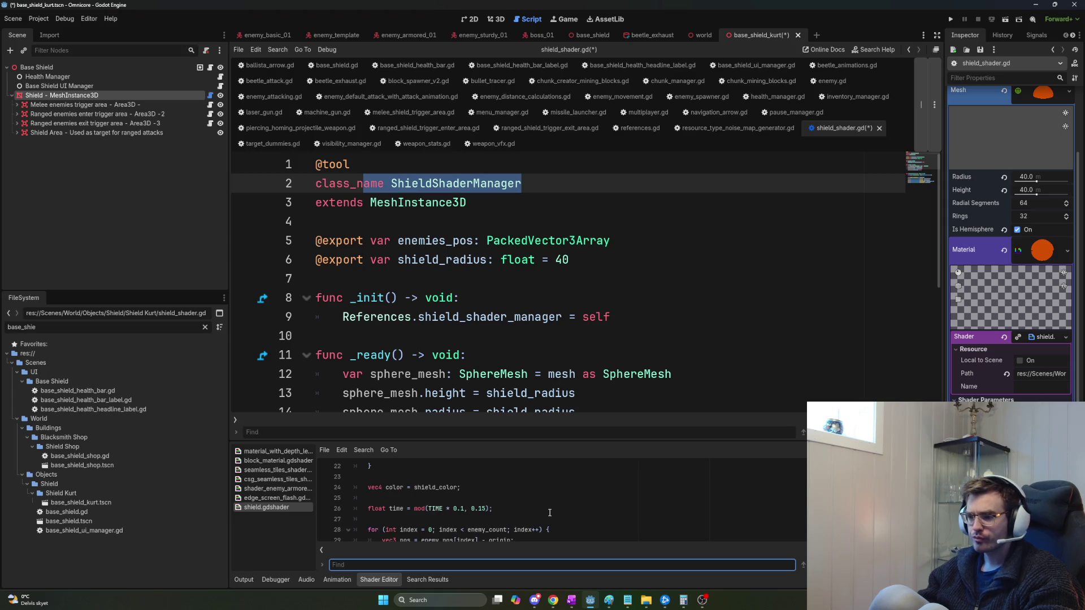
scroll(548, 513, "down", 1)
scroll(455, 489, "up", 1)
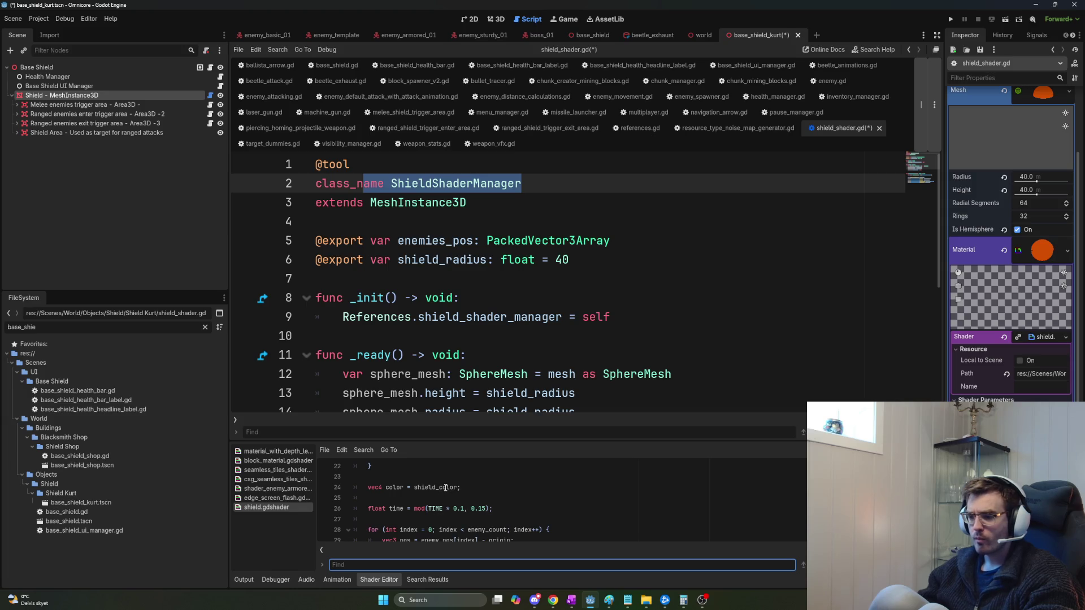
scroll(451, 505, "down", 1)
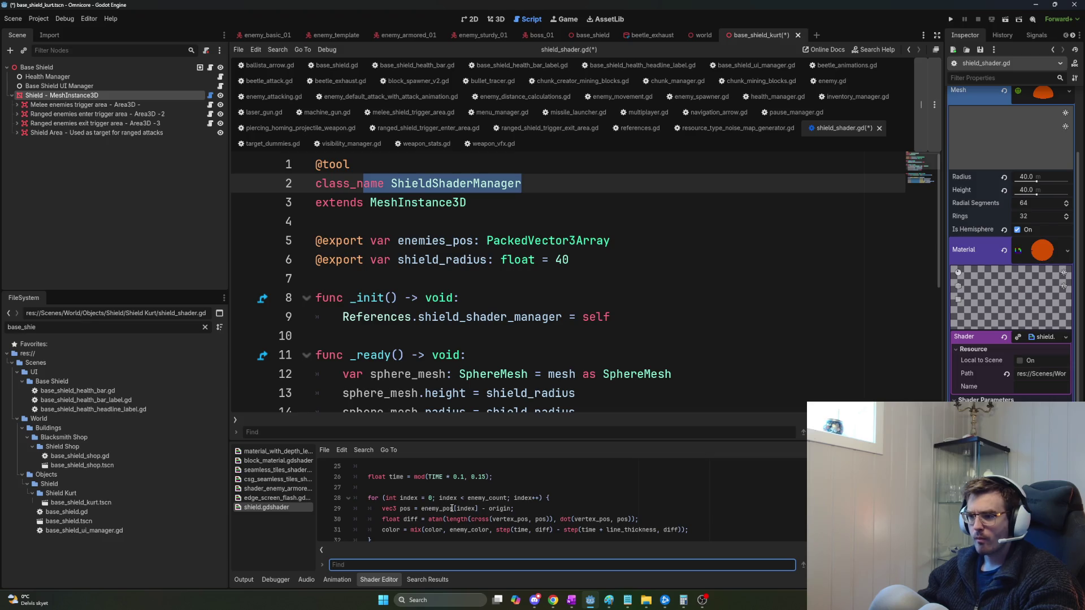
scroll(484, 355, "down", 4)
Rename _physics_process to _process in shield_shader.gd and save the script.
left_click_drag(433, 260, 358, 260)
key("BackSpace")
key("ctrl+s")
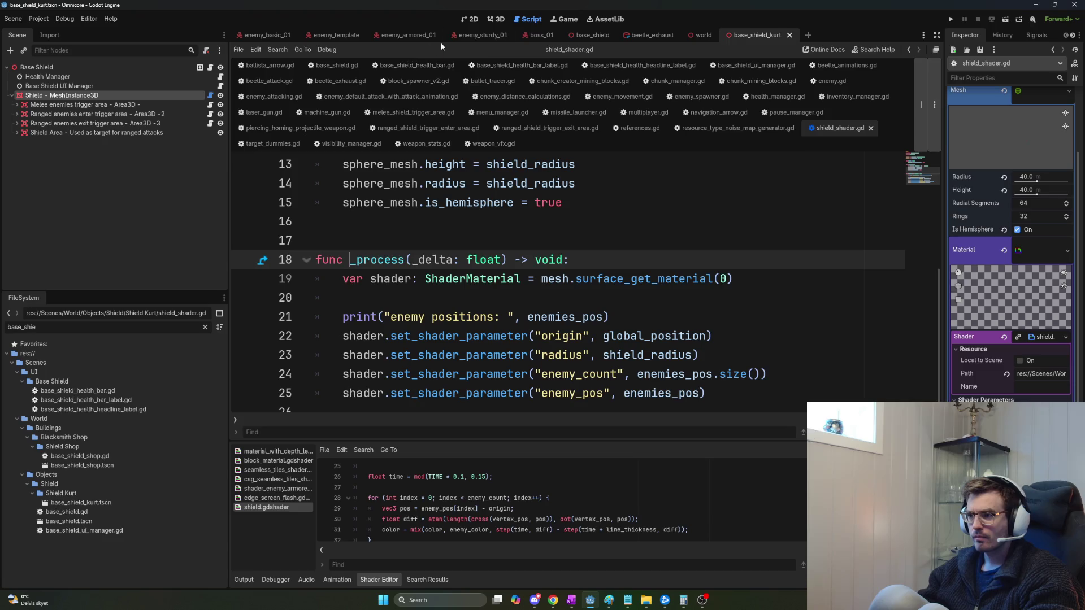
left_click(496, 20)
Set the shield material colour to pink-magenta, save base_shield_kurt, and close its tab.
mouse_move(615, 177)
left_mouse_down()
mouse_move(616, 130)
mouse_move(763, 280)
left_mouse_up()
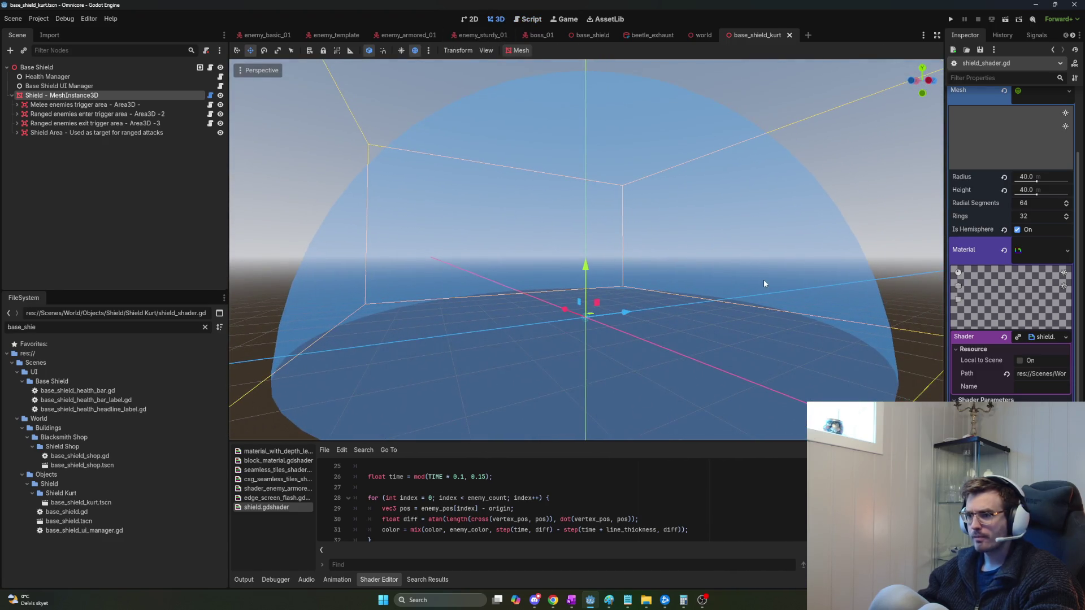
left_click(1042, 415)
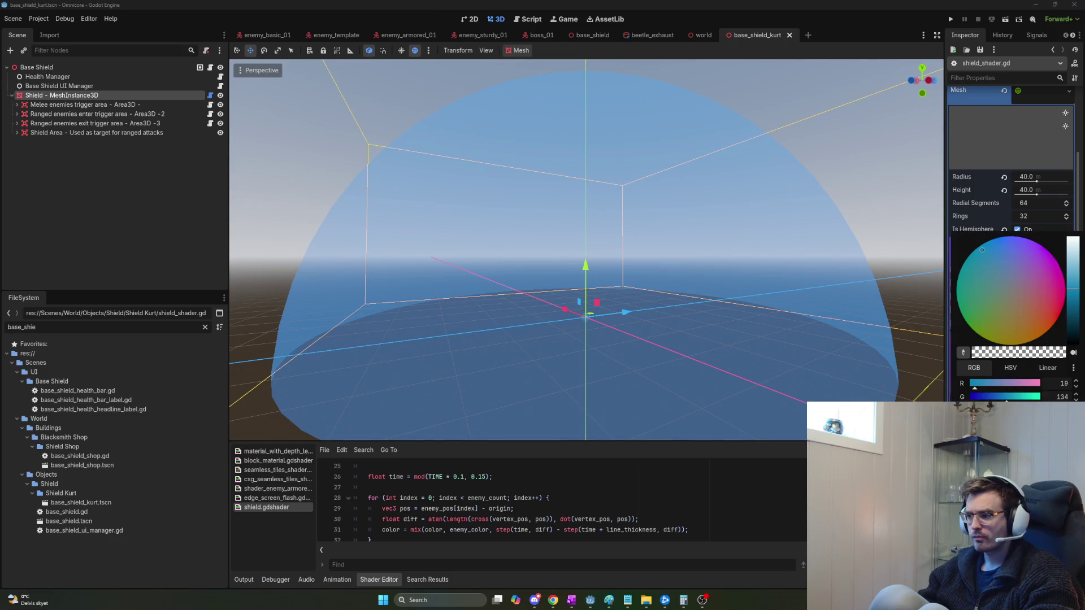
mouse_move(1046, 314)
left_mouse_down()
mouse_move(1062, 289)
mouse_move(1056, 305)
left_mouse_up()
left_click(898, 288)
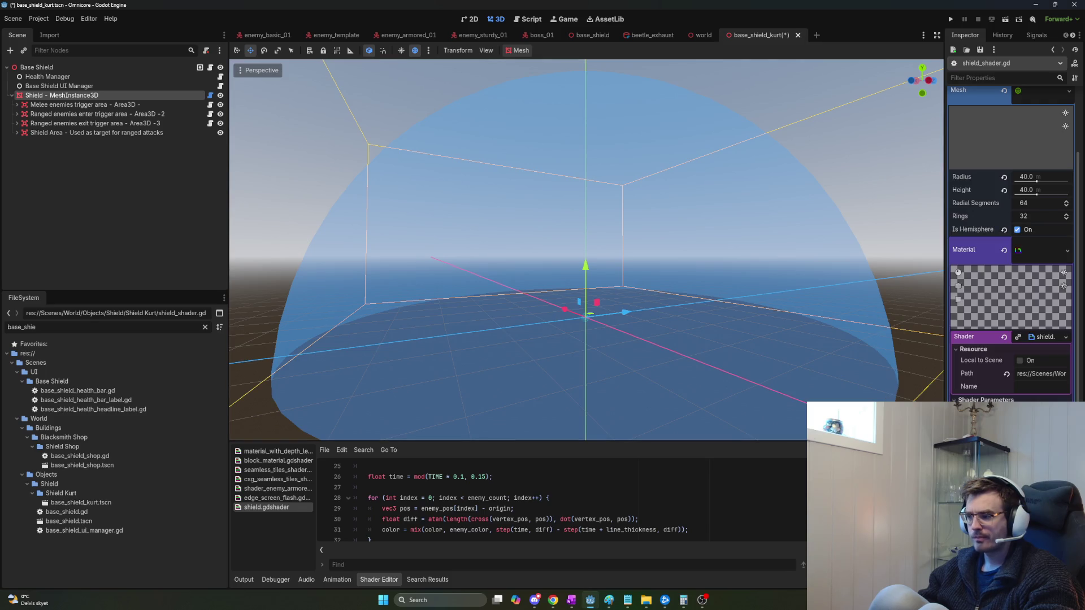
left_click(1042, 415)
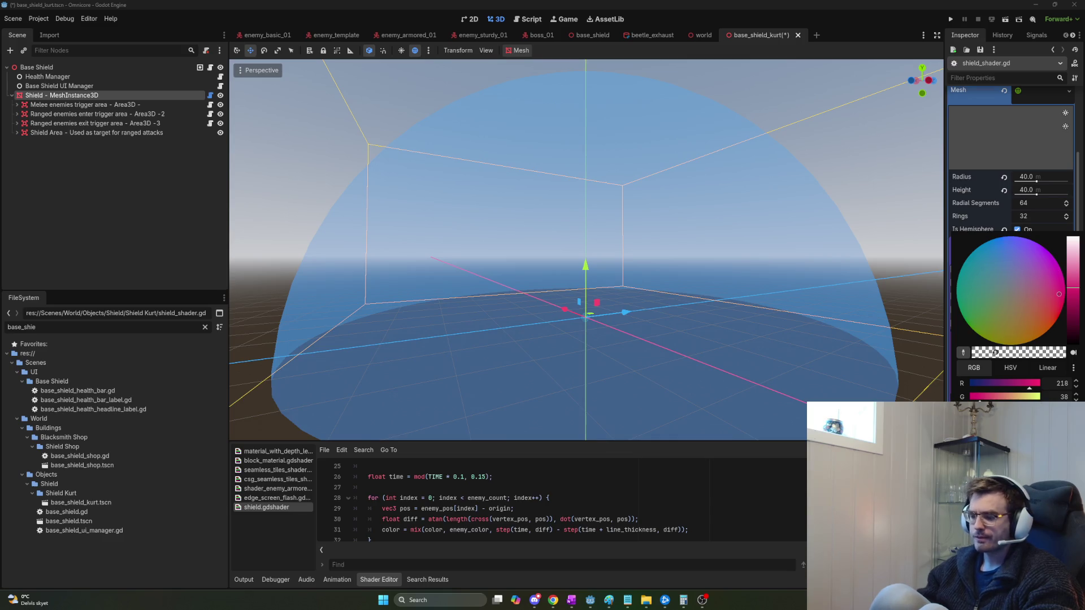
key("Escape")
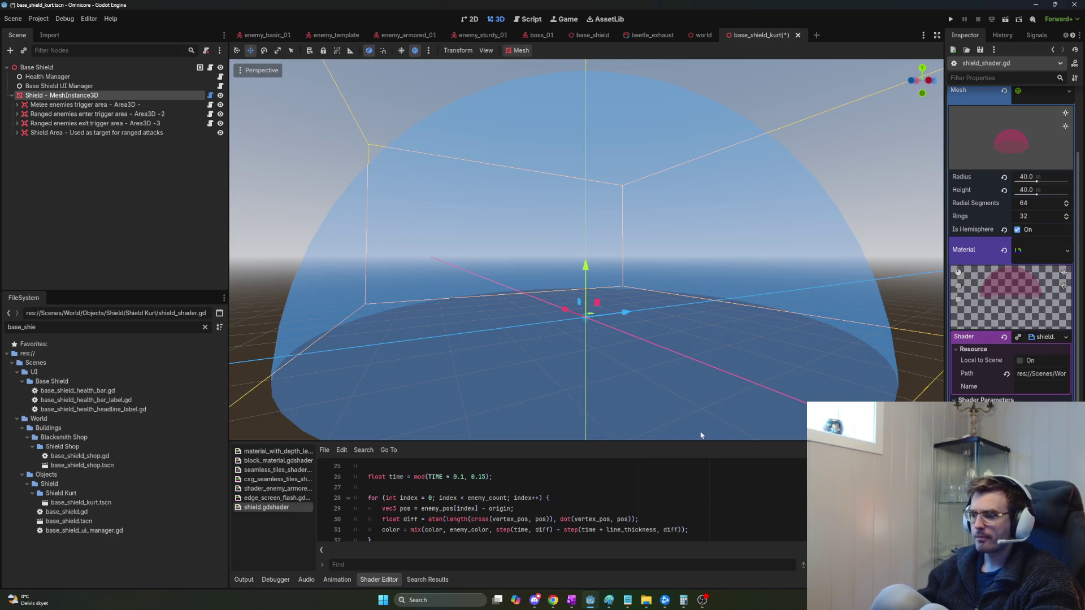
key("ctrl+s")
left_click(790, 35)
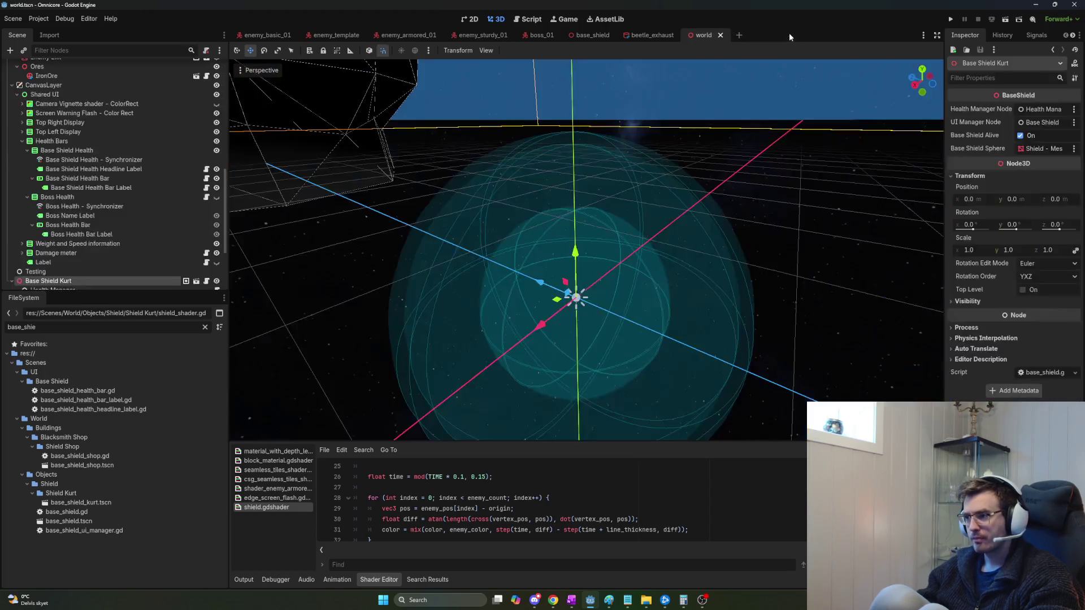
Reopen base_shield_kurt.tscn and open the Base Shield node's base_shield.gd script.
double_click(93, 502)
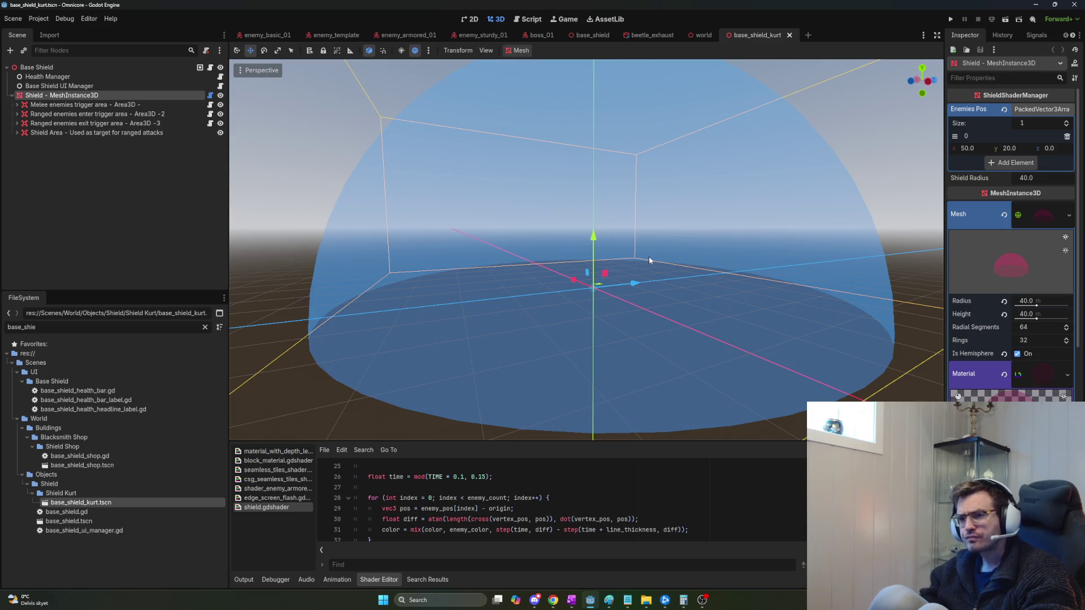
left_click(212, 67)
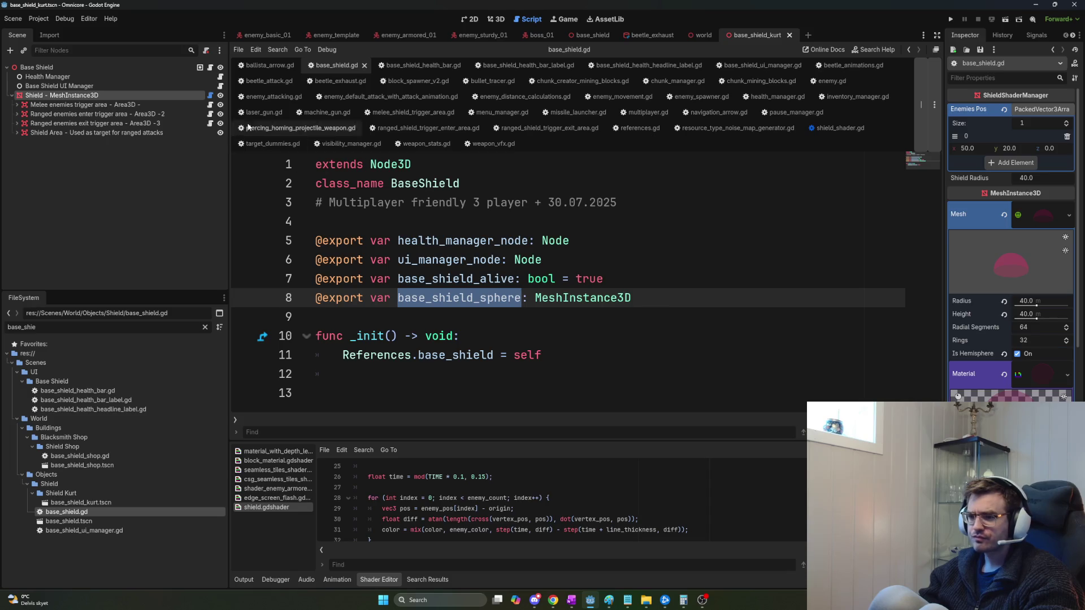
Open the Shield mesh's shield_shader.gd and compare its parameters with shield.gdshader's uniforms.
left_click(210, 95)
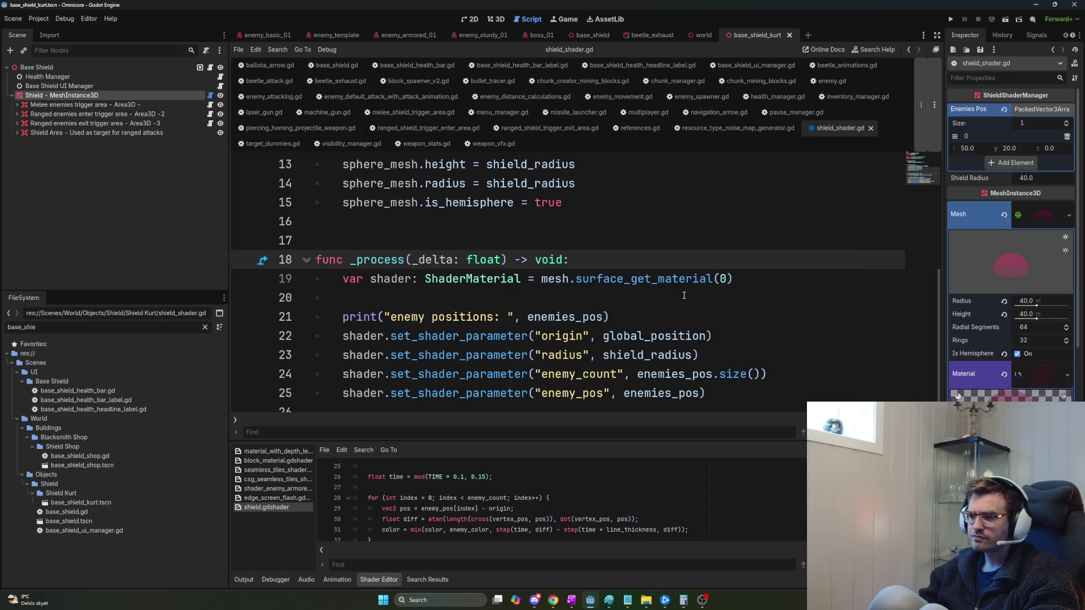
scroll(884, 339, "down", 1)
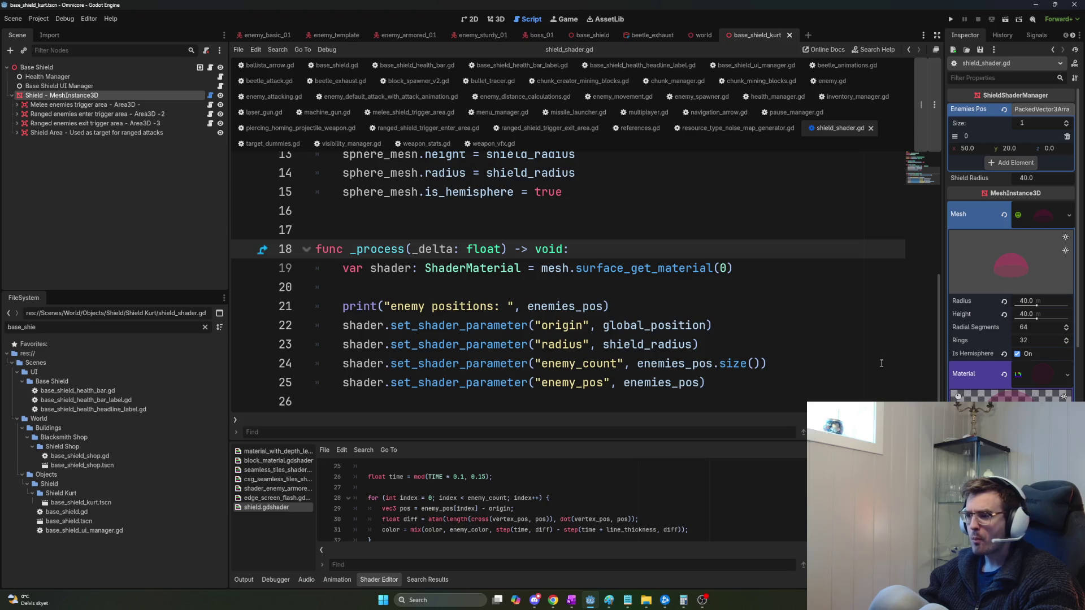
mouse_move(939, 379)
left_mouse_down()
mouse_move(934, 357)
mouse_move(936, 379)
left_mouse_up()
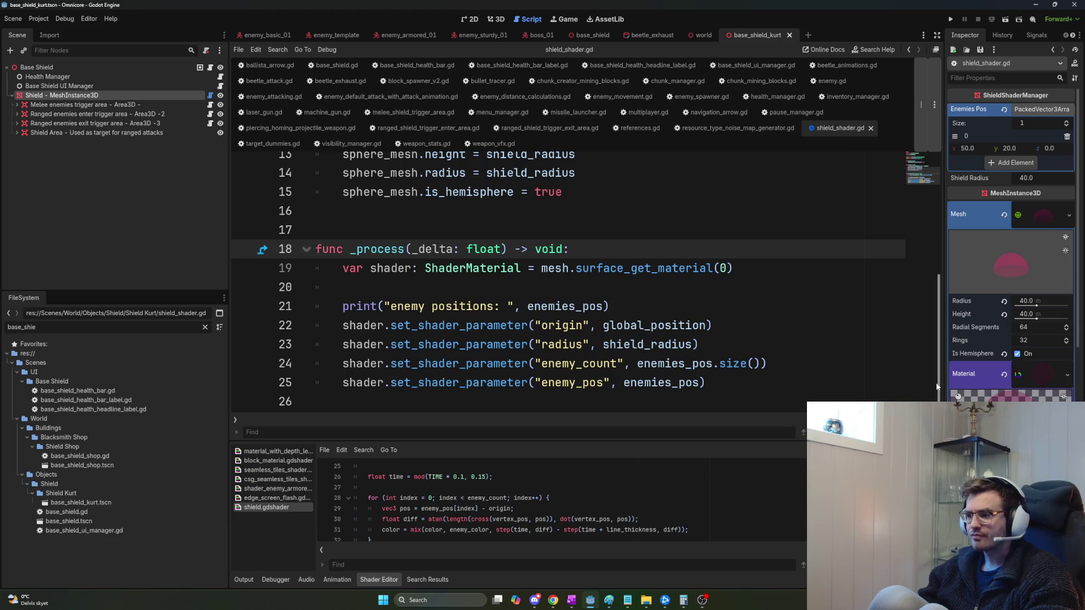
scroll(623, 502, "down", 2)
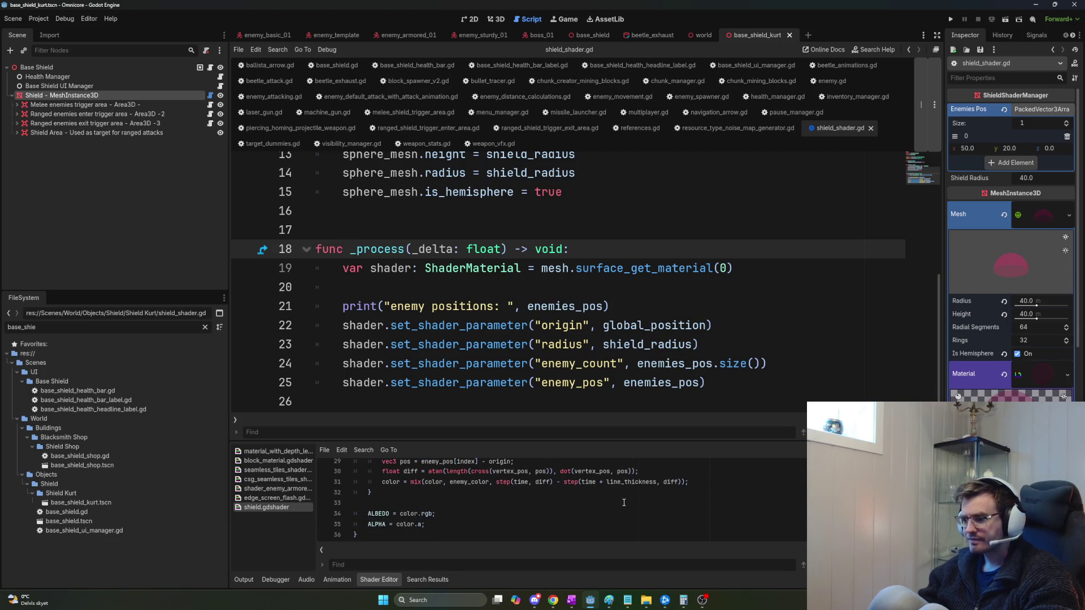
scroll(636, 504, "up", 1)
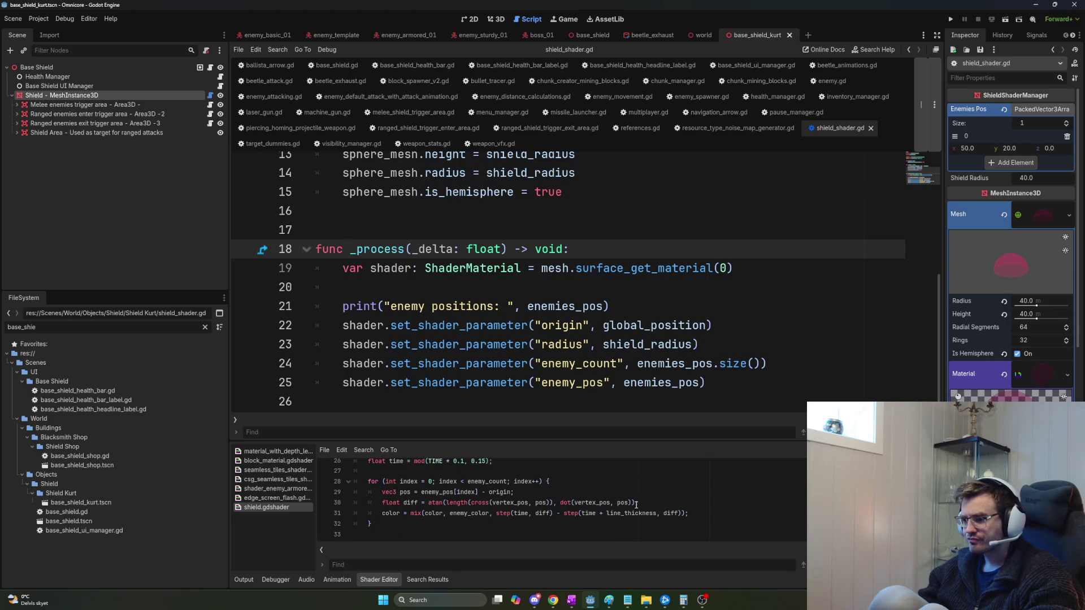
scroll(642, 504, "down", 1)
scroll(648, 507, "up", 1)
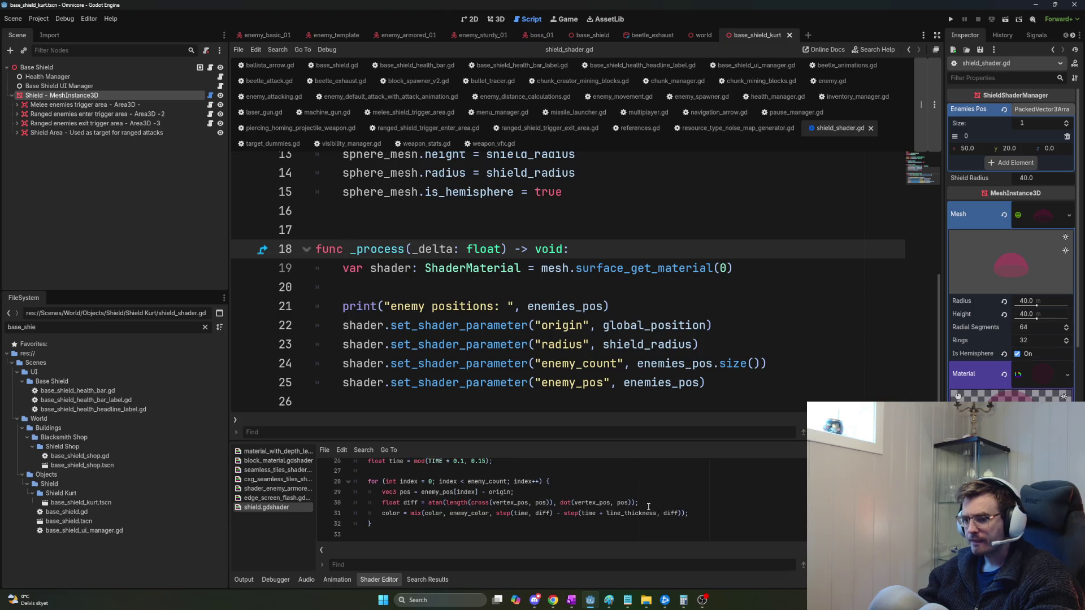
scroll(648, 506, "up", 4)
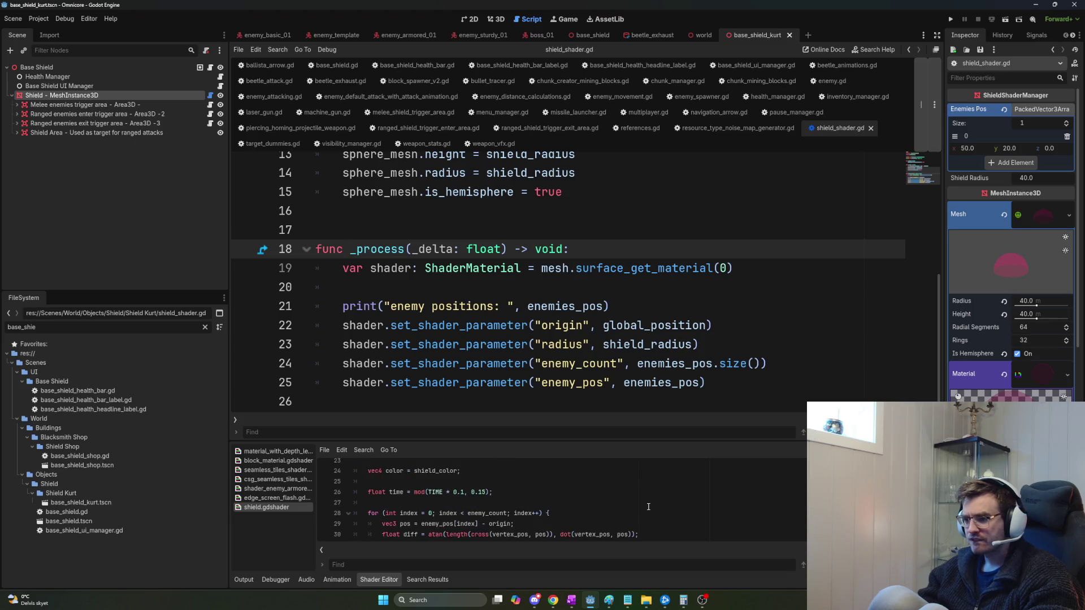
scroll(648, 507, "up", 2)
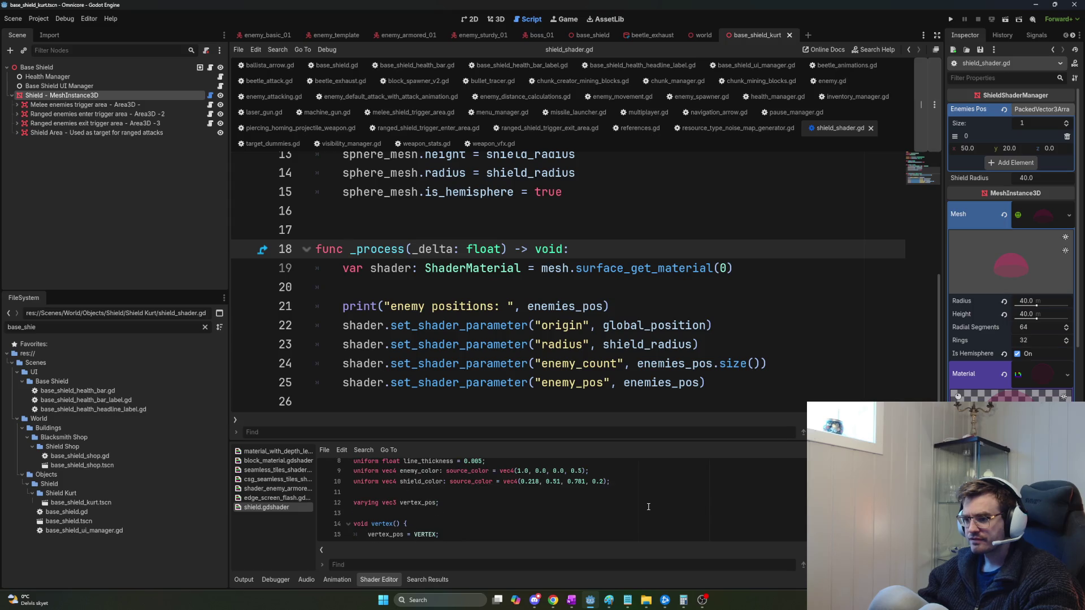
scroll(648, 506, "up", 3)
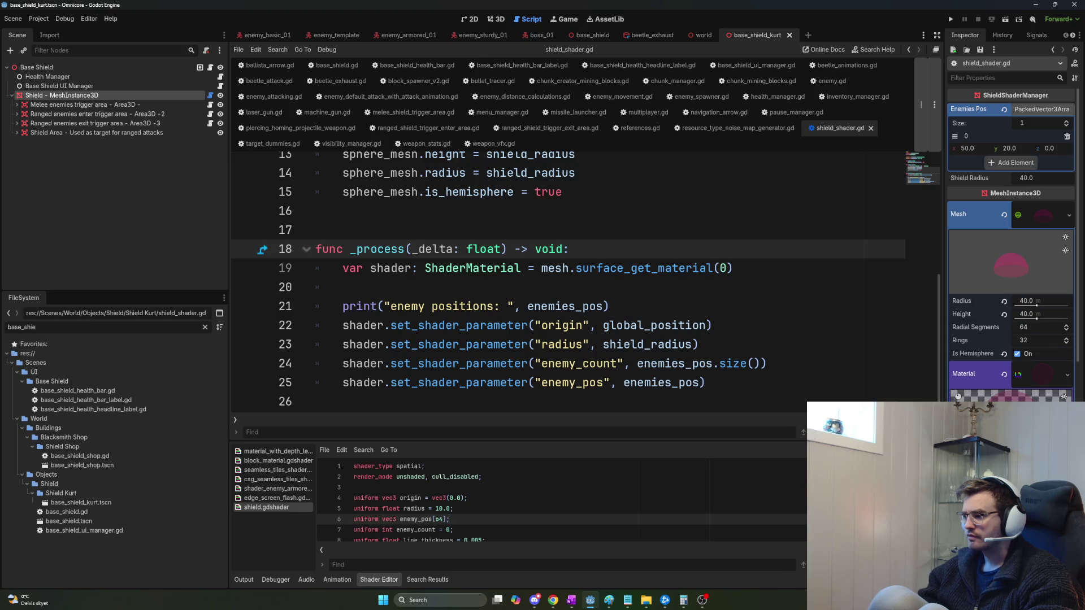
key("alt+Tab")
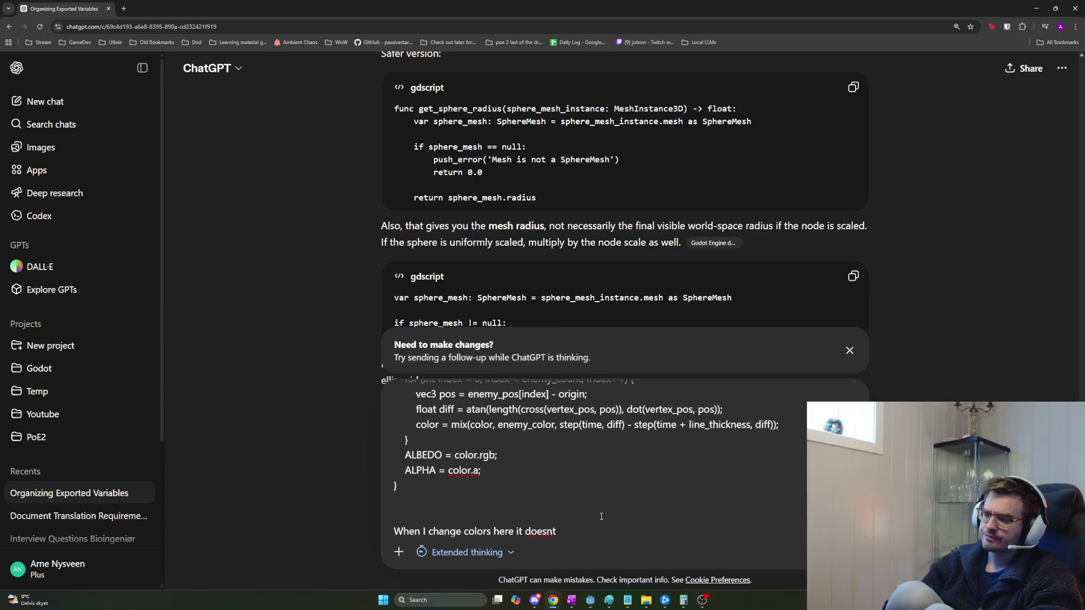
Ask ChatGPT why colour changes shown in the inspector don't apply to the shader's object.
type(" apply to the ")
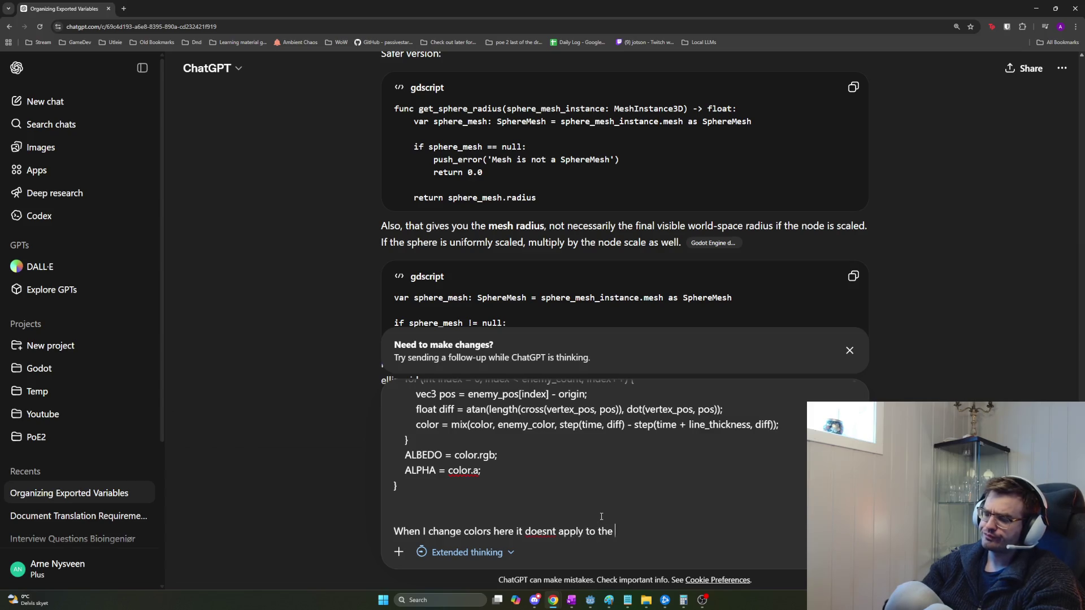
type("object holding th e")
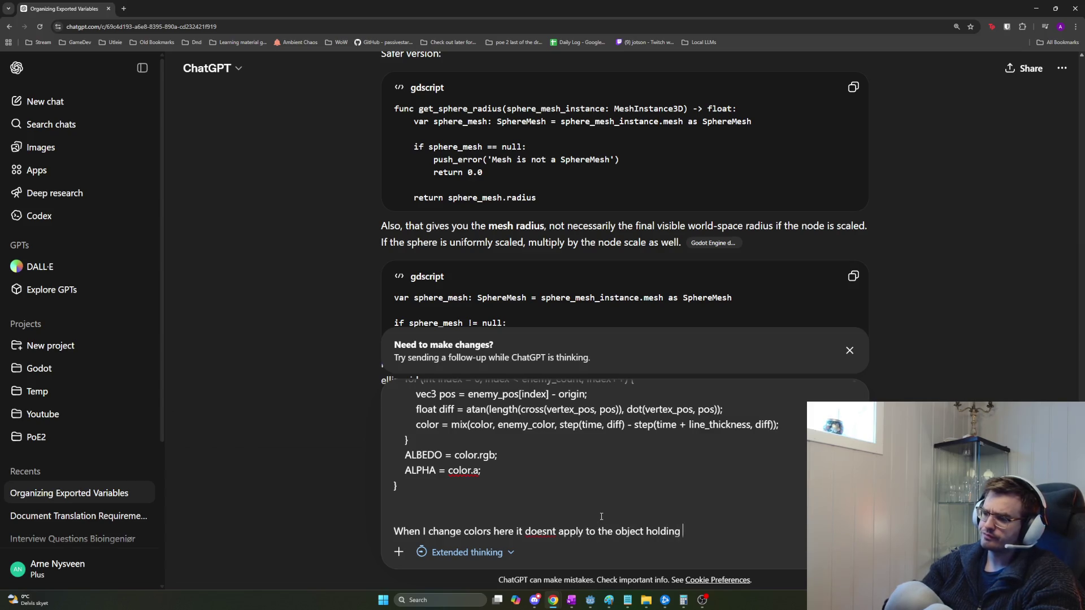
key("BackSpace")
key("BackSpace")
type("e shader ev")
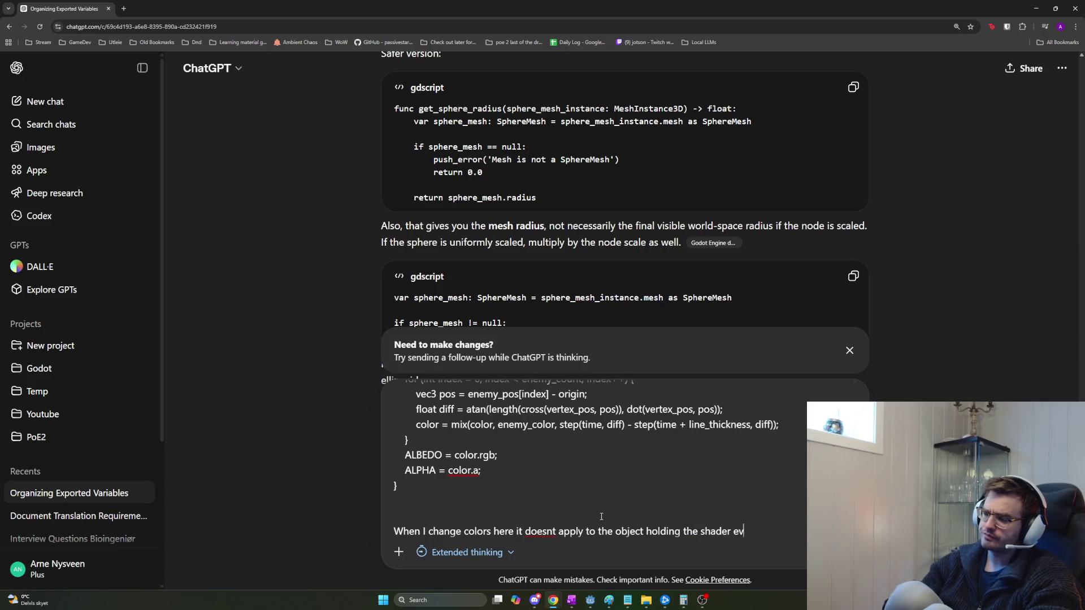
type("en though I d")
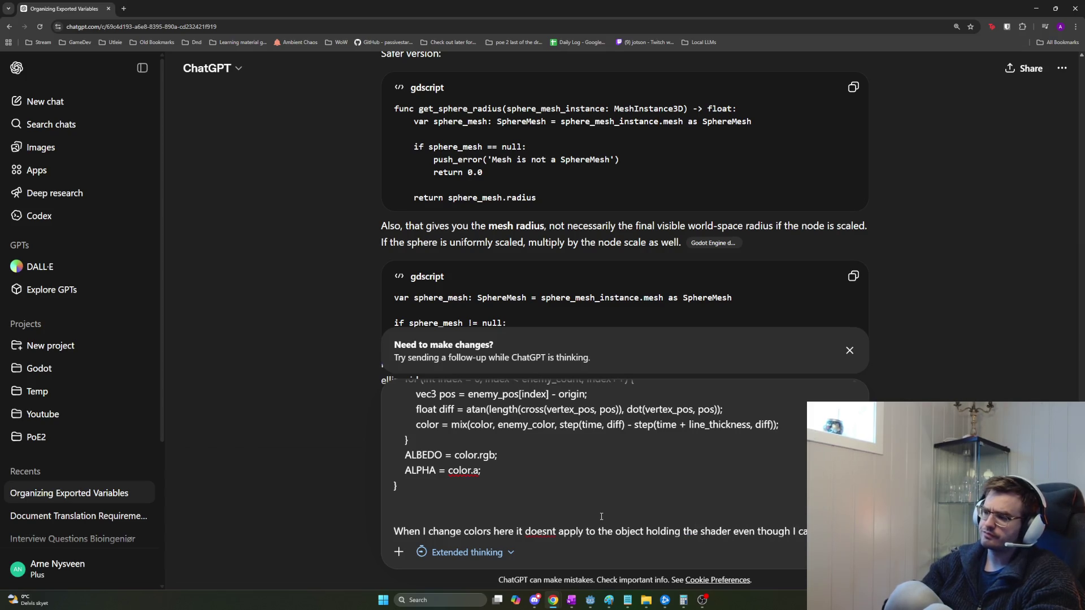
type("co")
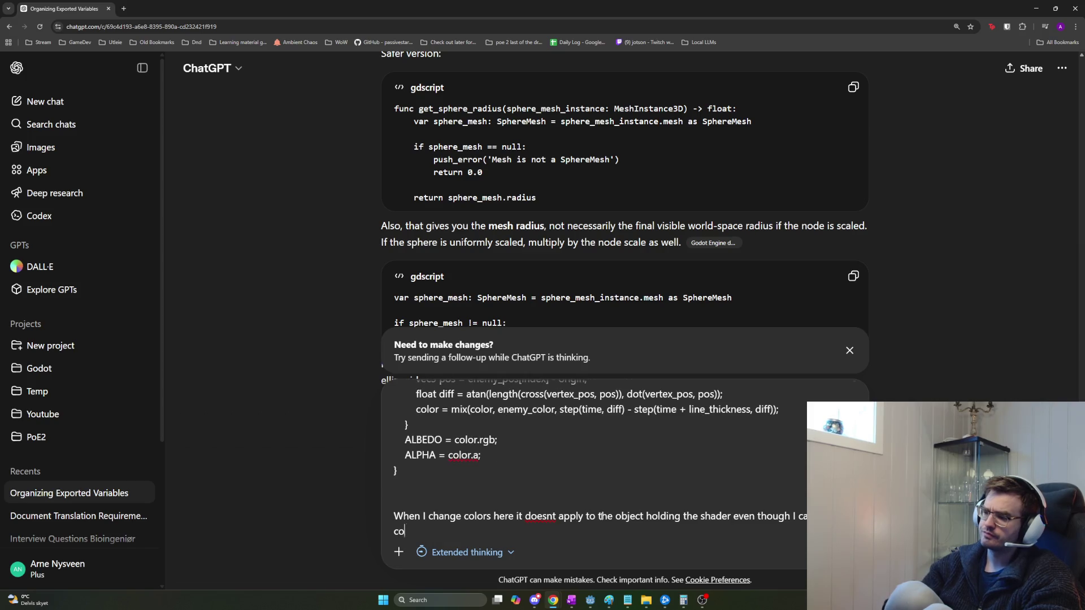
type("lor change in the inspector?")
key("Return")
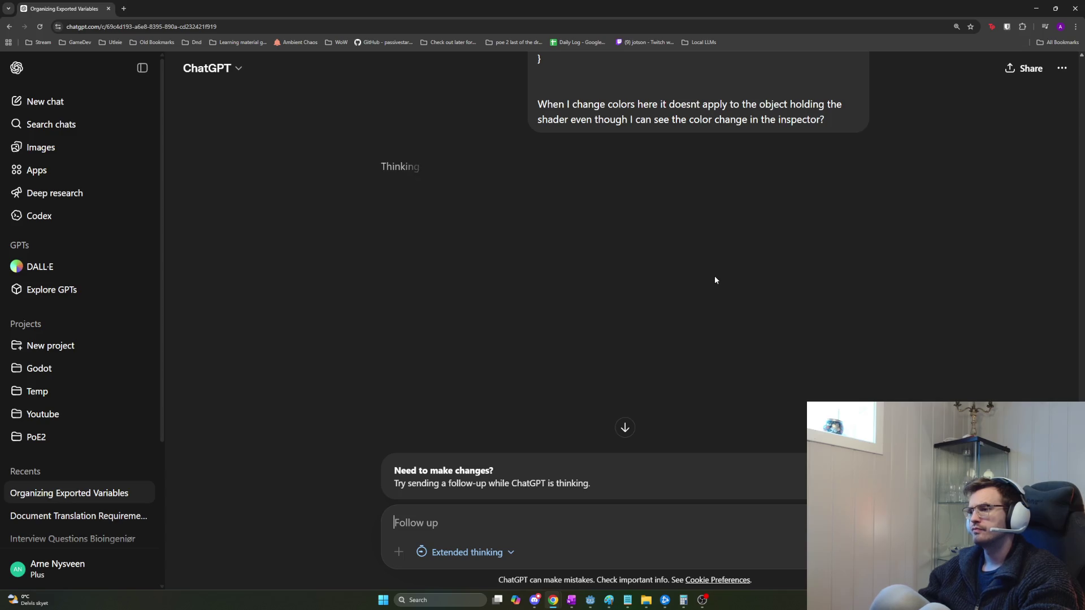
key("alt+Tab")
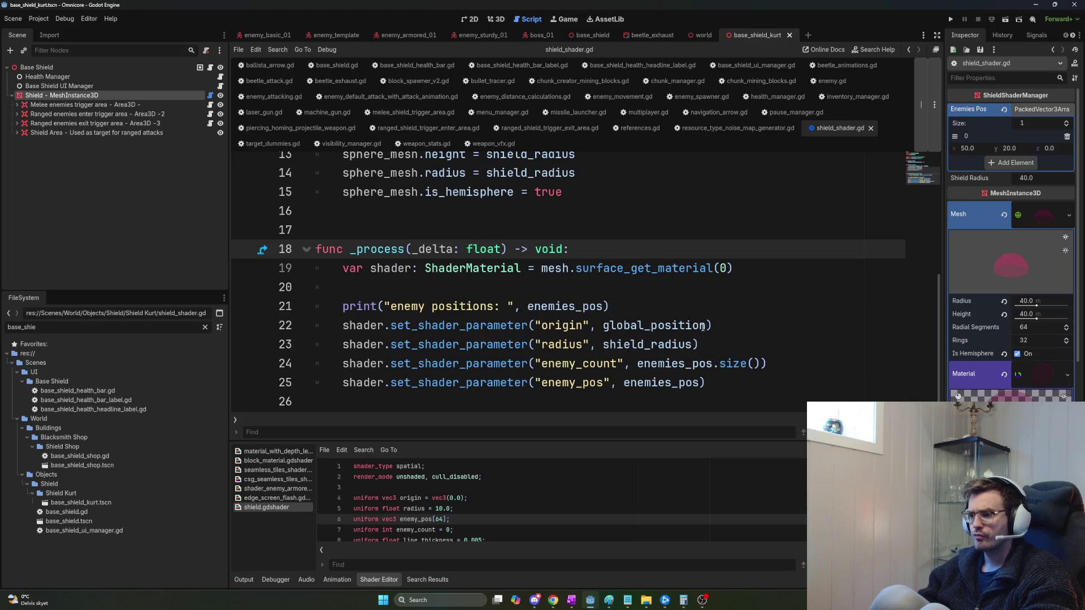
left_click(725, 365)
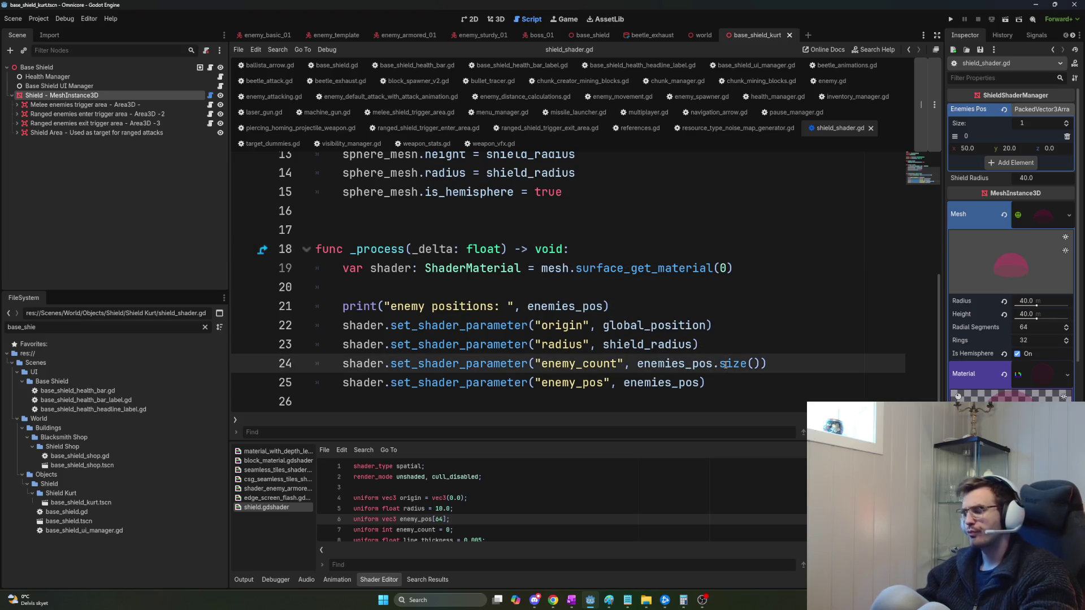
key("ctrl+Home")
key("shift+End")
key("Delete")
key("Delete")
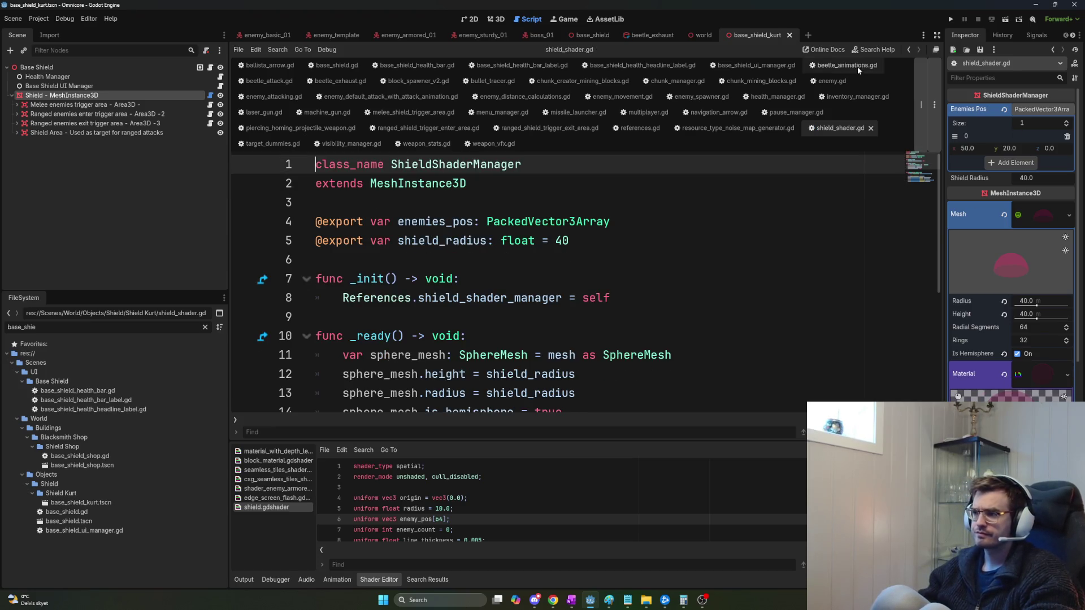
Close and reopen the base_shield_kurt scene, opening base_shield.gd in the script editor.
left_click(788, 35)
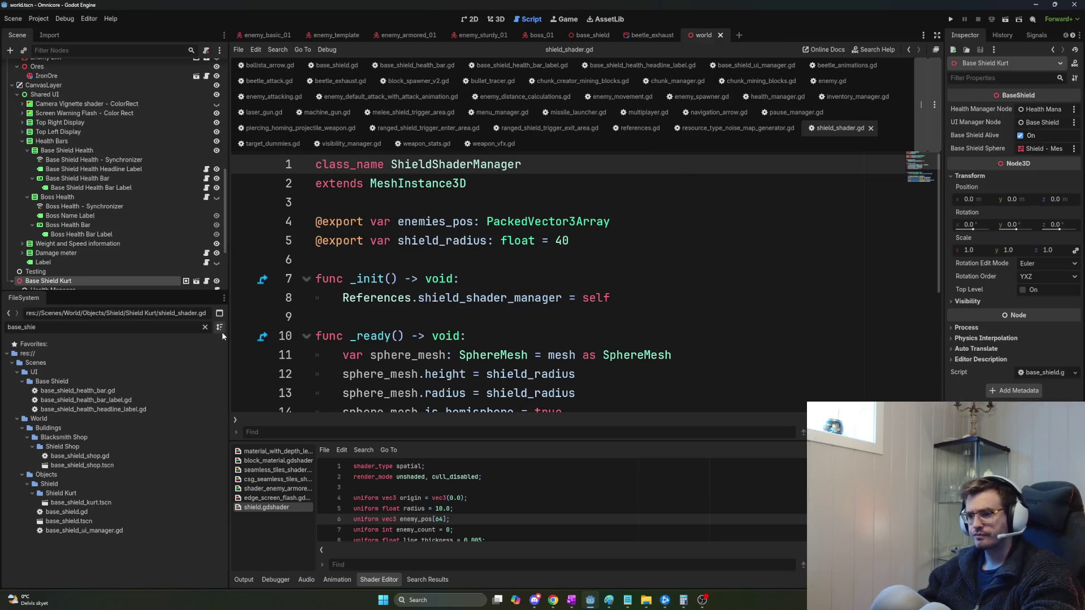
scroll(161, 269, "down", 1)
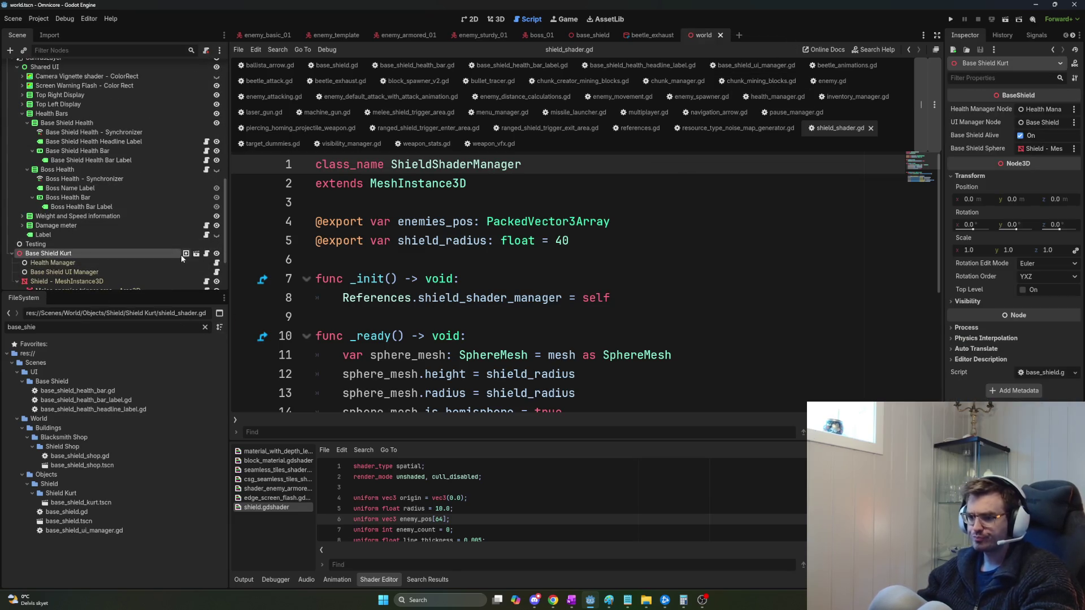
left_click(206, 253)
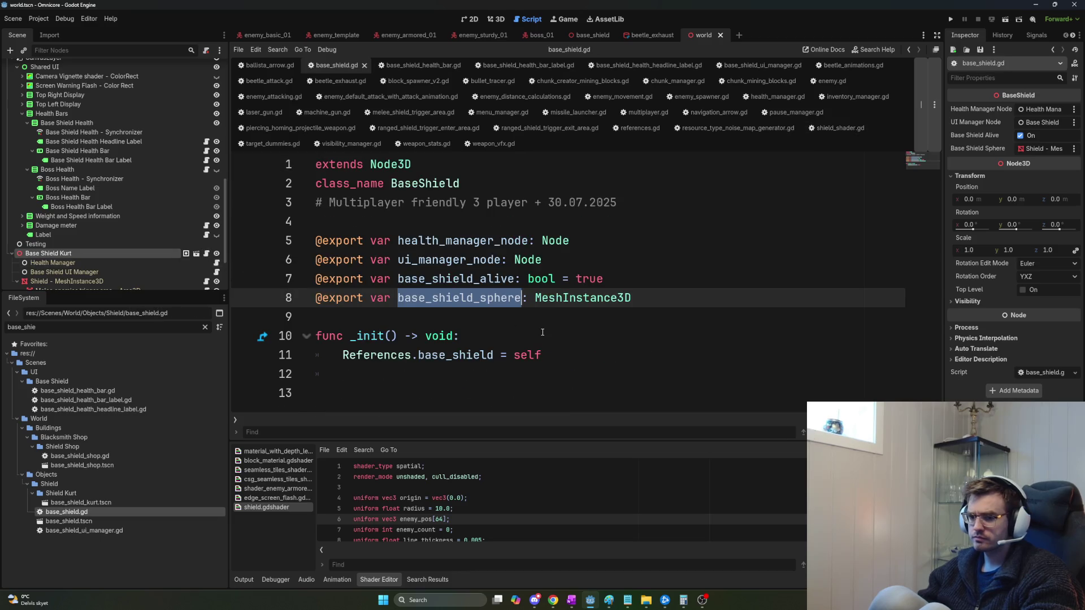
left_click(563, 318)
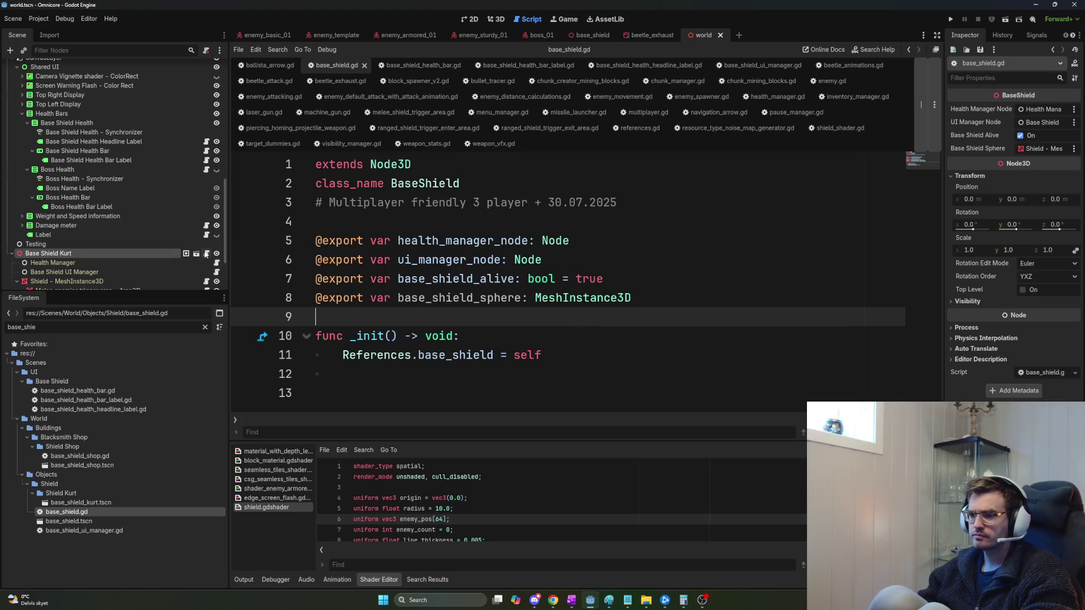
left_click(196, 254)
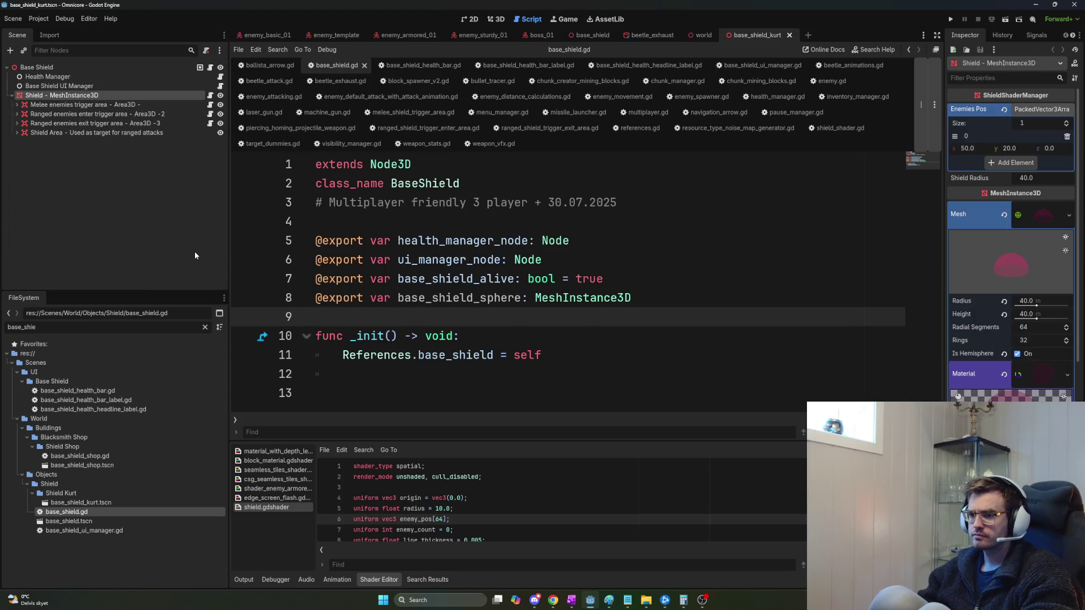
key("alt+Tab")
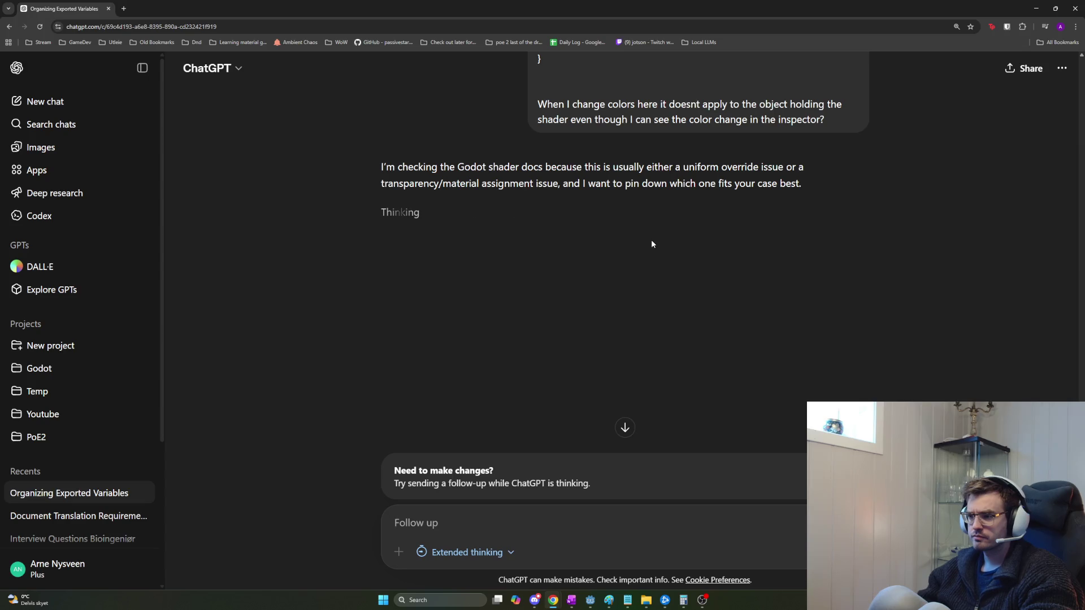
key("alt+Tab")
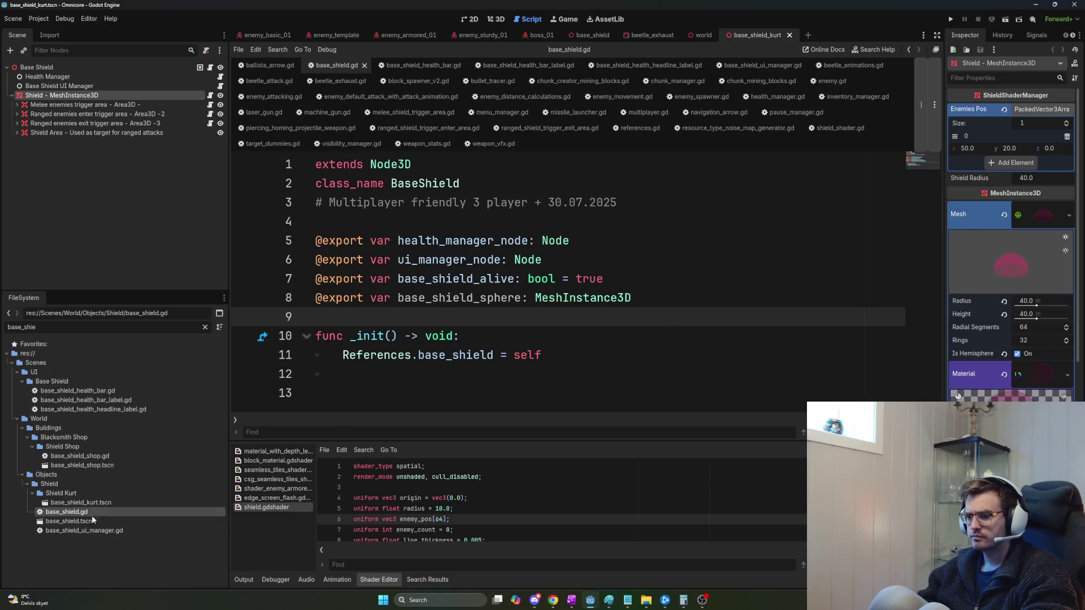
double_click(22, 327)
Select base_shield.gd via a 'bas' filter, change shield_color's 0.218 component to 1, then run.
type("bas")
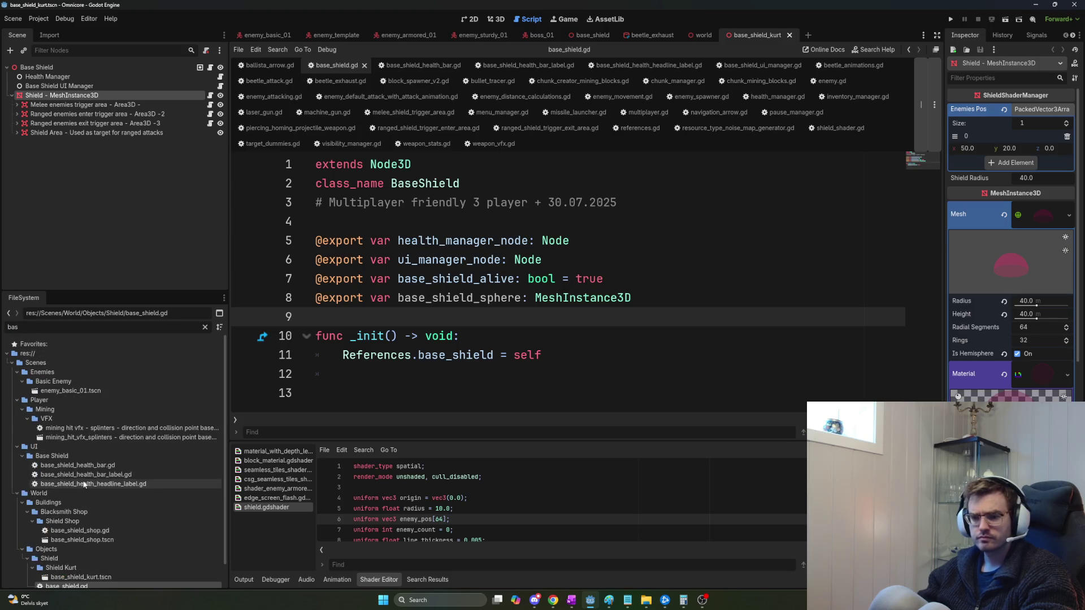
scroll(79, 509, "down", 2)
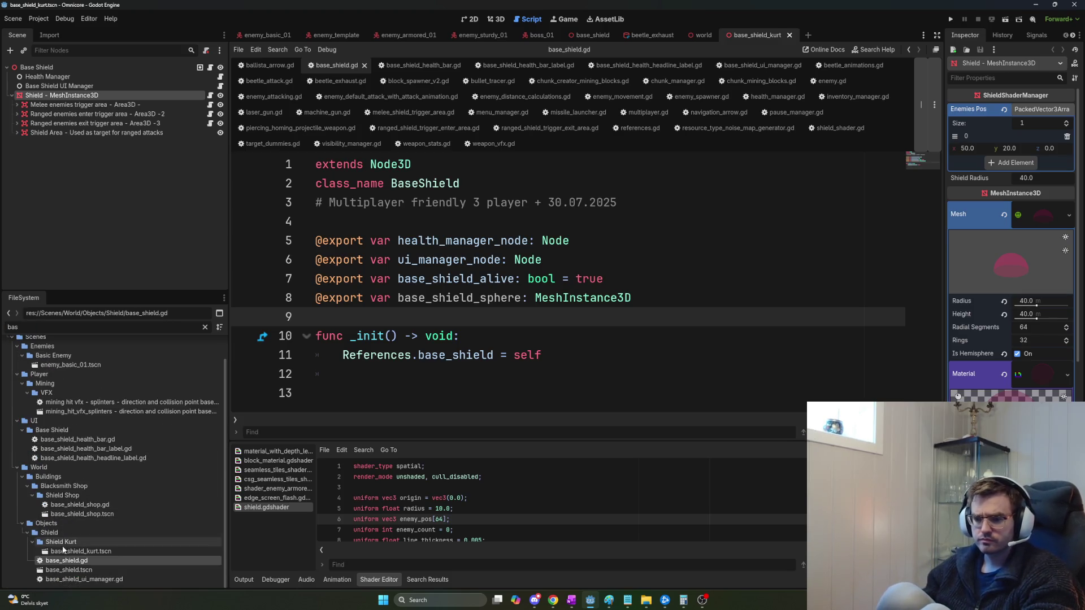
left_click(71, 562)
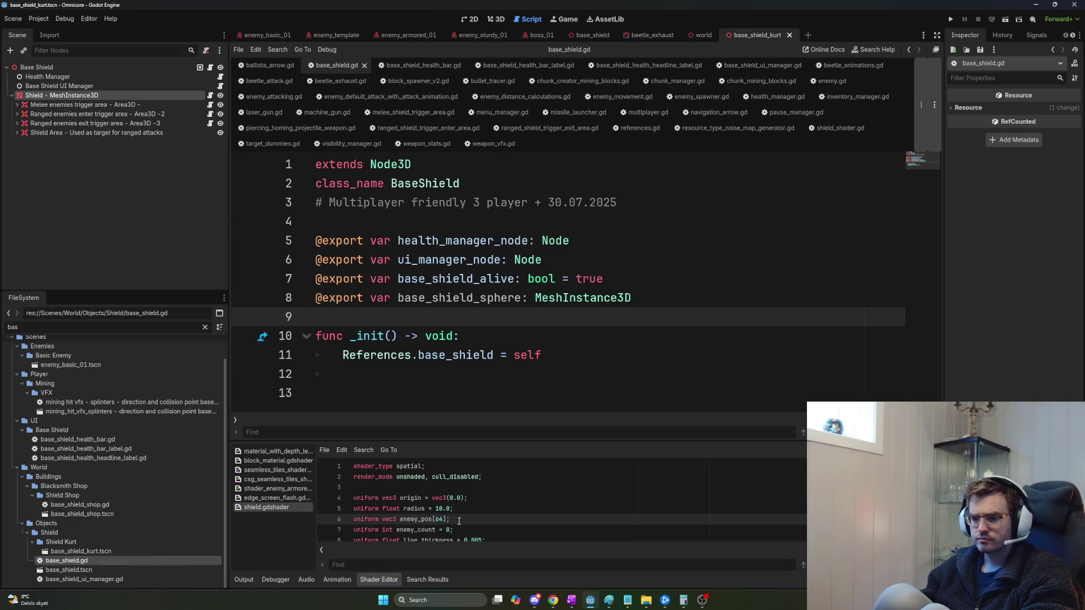
scroll(459, 521, "down", 1)
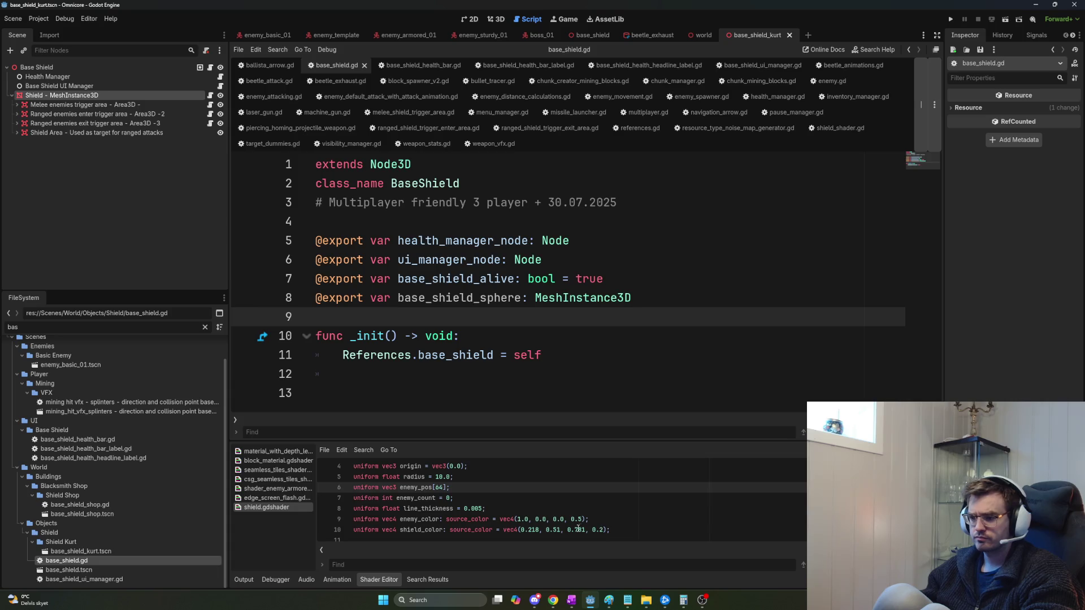
left_click_drag(541, 529, 520, 529)
type("1")
left_click(620, 518)
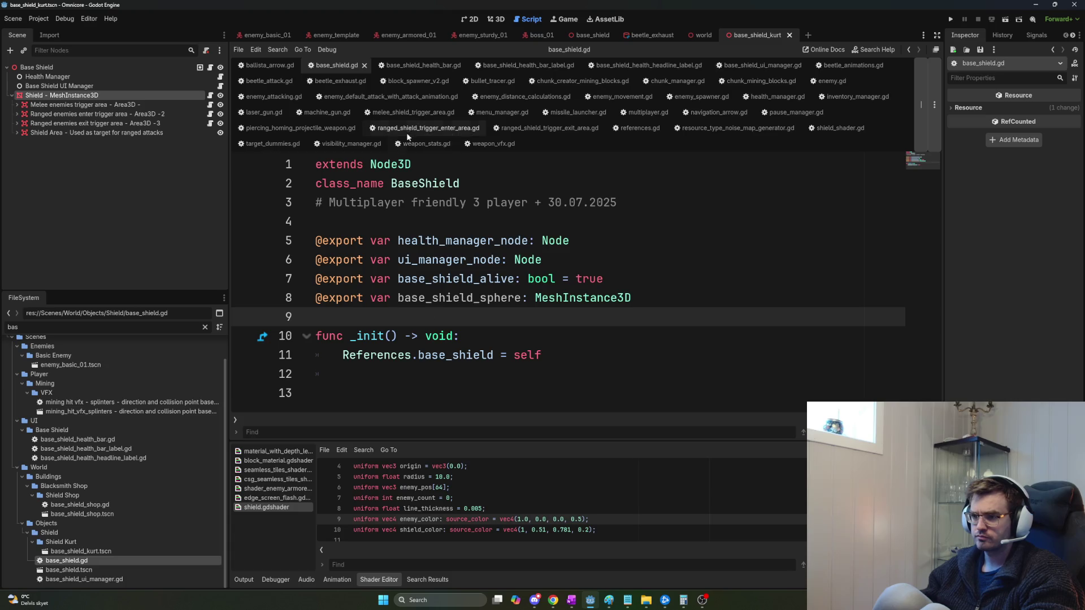
key("F5")
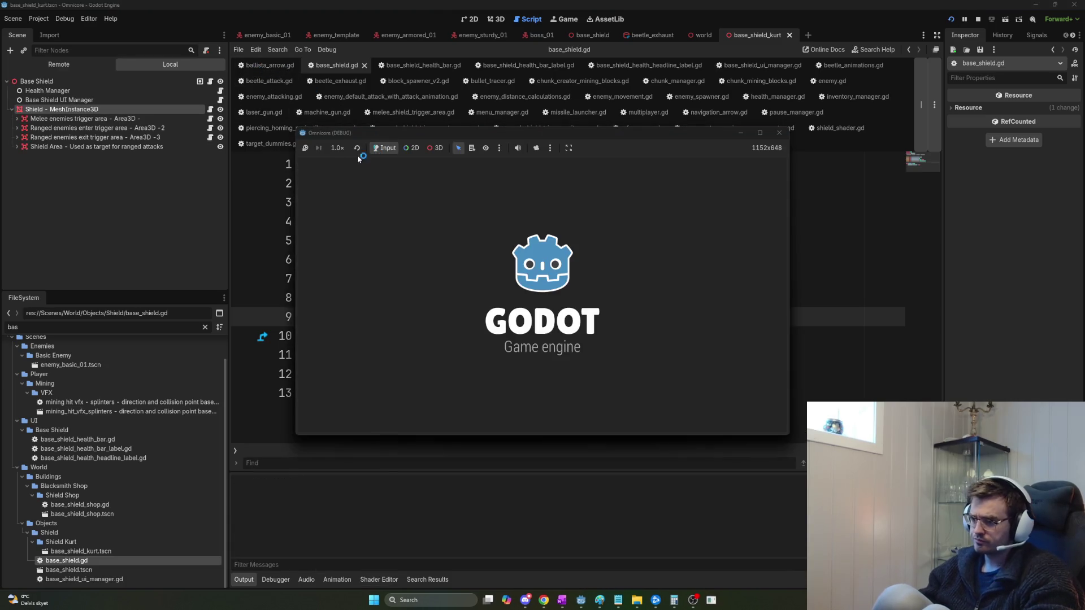
Host a match, look up at the shield dome to check its colour, then stop the game.
left_click(330, 164)
key("w")
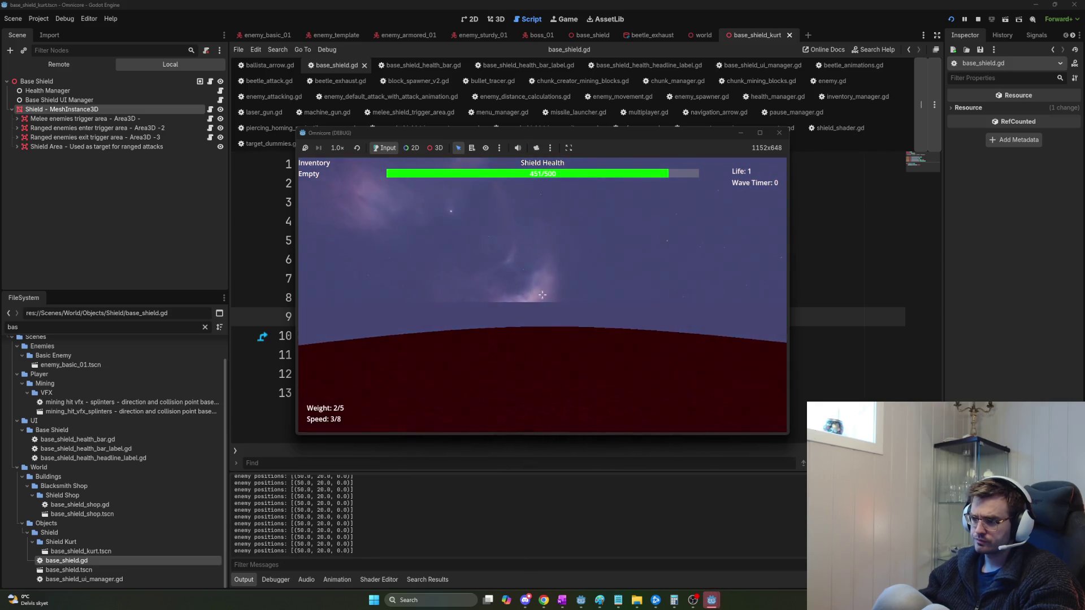
key("space")
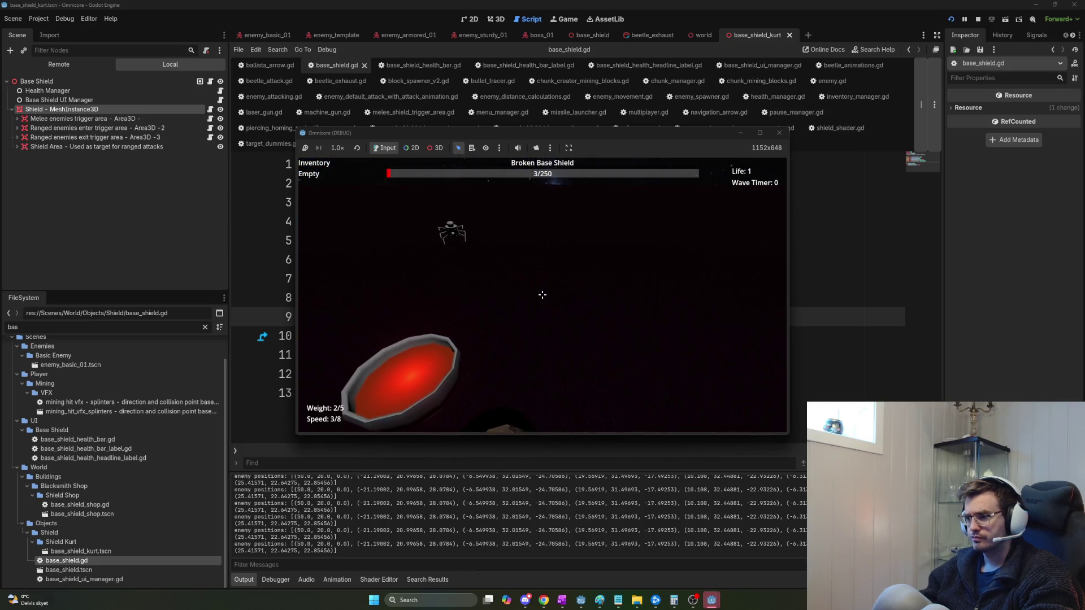
key("F8")
left_click(559, 356)
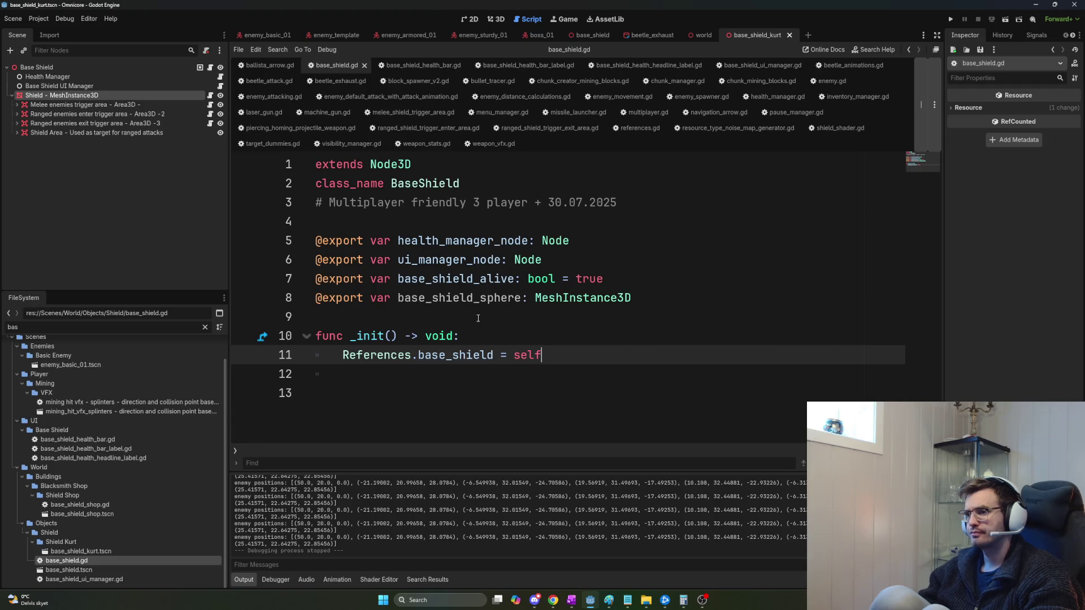
key("alt+Tab")
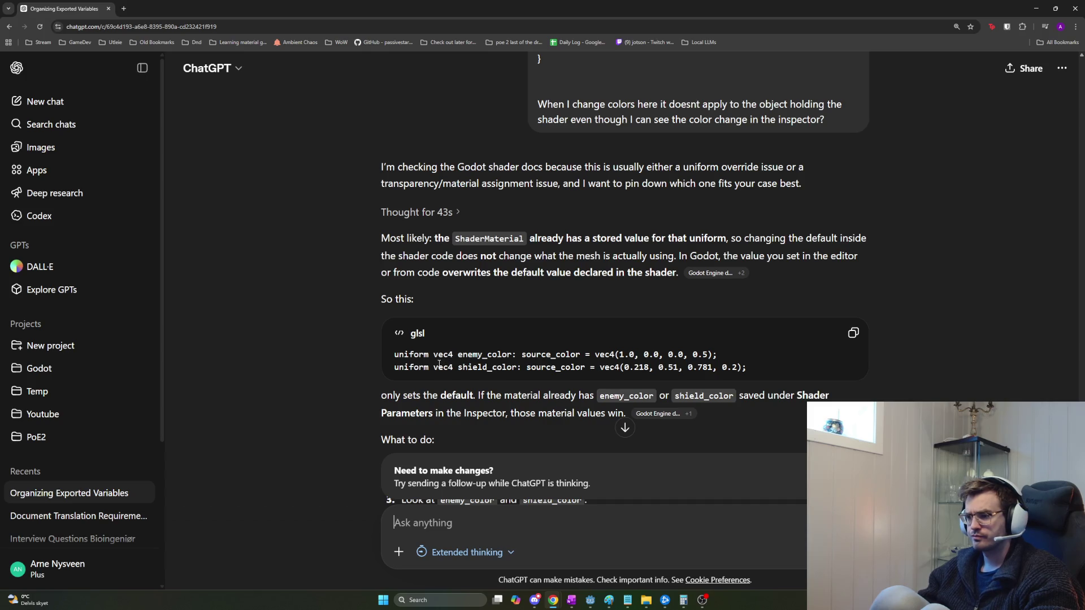
Read ChatGPT's explanation that saved material values override the shader's default colours.
scroll(439, 364, "down", 2)
left_click_drag(413, 284, 728, 281)
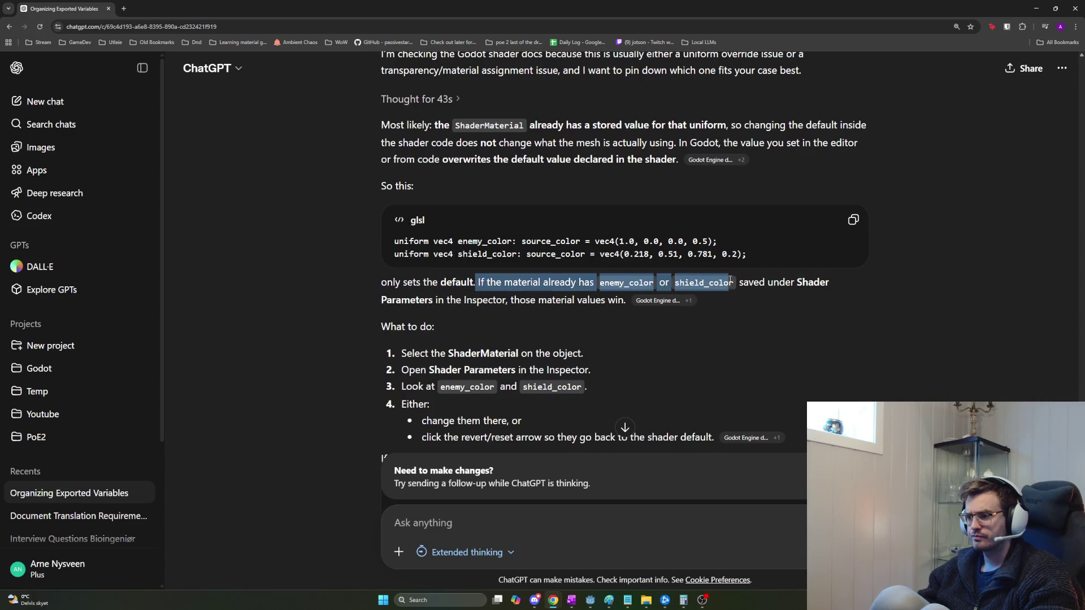
left_click_drag(838, 283, 718, 280)
mouse_move(594, 283)
left_mouse_down()
mouse_move(513, 299)
mouse_move(632, 303)
mouse_move(607, 306)
left_mouse_up()
Read the fix steps down to the set_shader_parameter snippet forcing enemy_color and shield_color.
scroll(565, 282, "down", 2)
left_click_drag(401, 240, 627, 272)
left_click(628, 272)
mouse_move(485, 308)
left_mouse_down()
mouse_move(424, 283)
mouse_move(421, 308)
mouse_move(695, 325)
mouse_move(655, 326)
left_mouse_up()
left_click(609, 328)
mouse_move(544, 347)
left_mouse_down()
mouse_move(418, 323)
mouse_move(399, 300)
left_mouse_up()
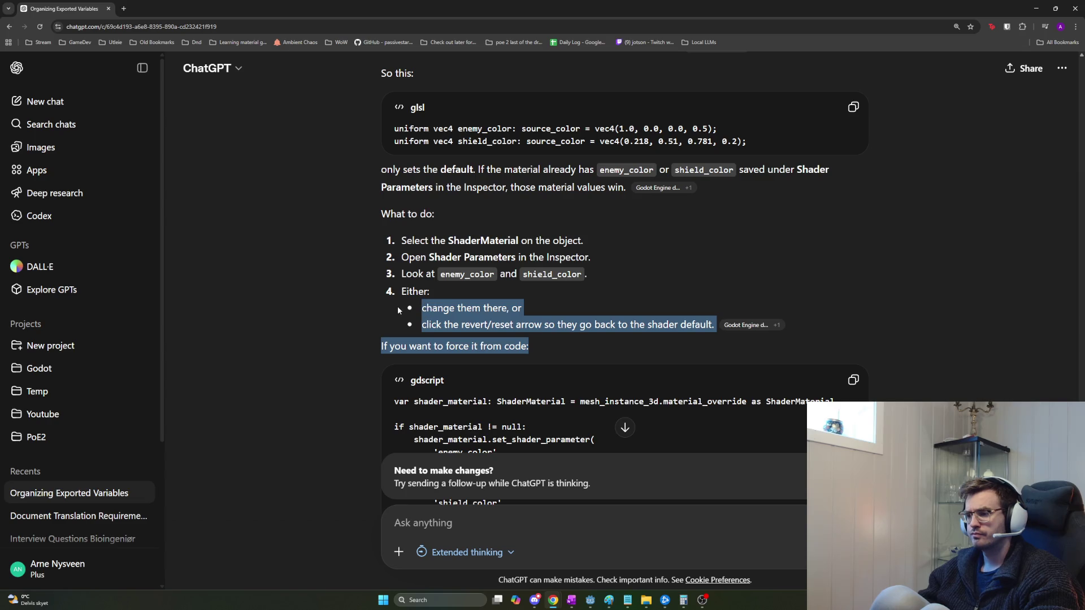
scroll(530, 356, "down", 2)
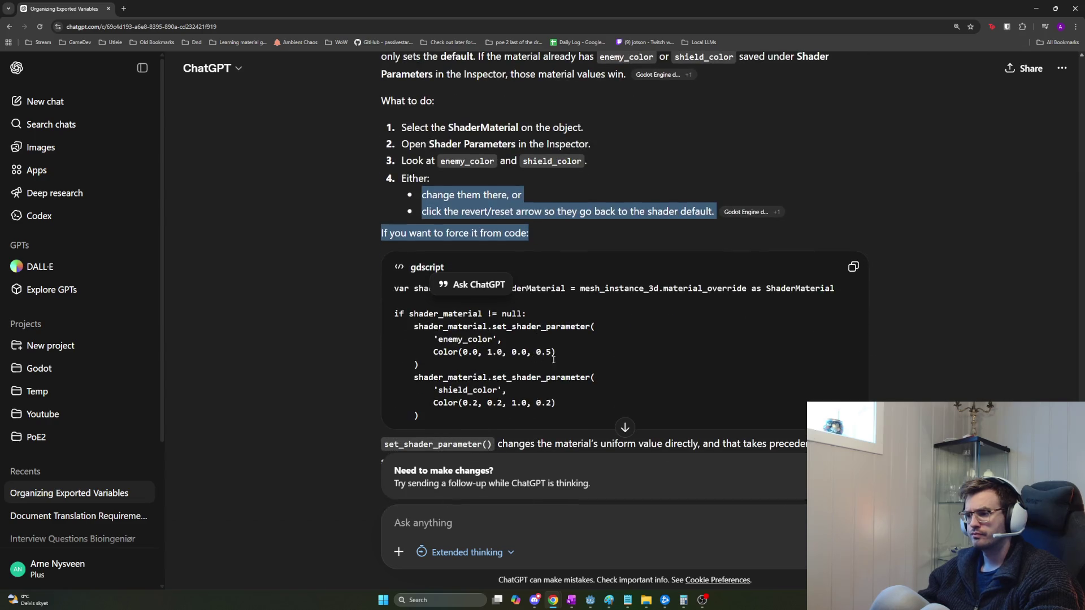
left_click(591, 368)
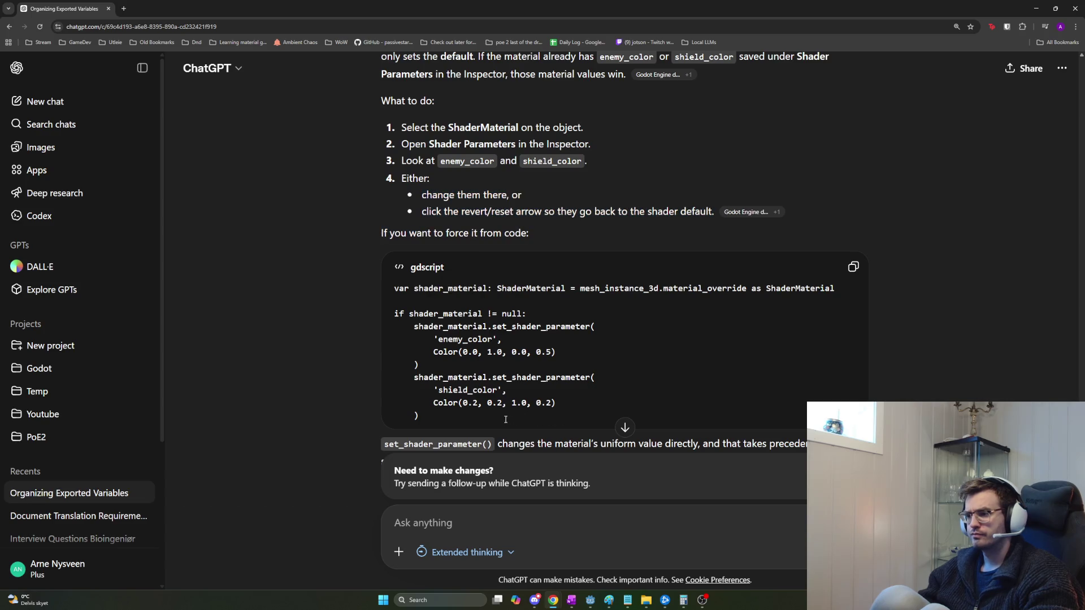
left_click_drag(506, 419, 439, 402)
scroll(479, 401, "down", 3)
key("alt+Tab")
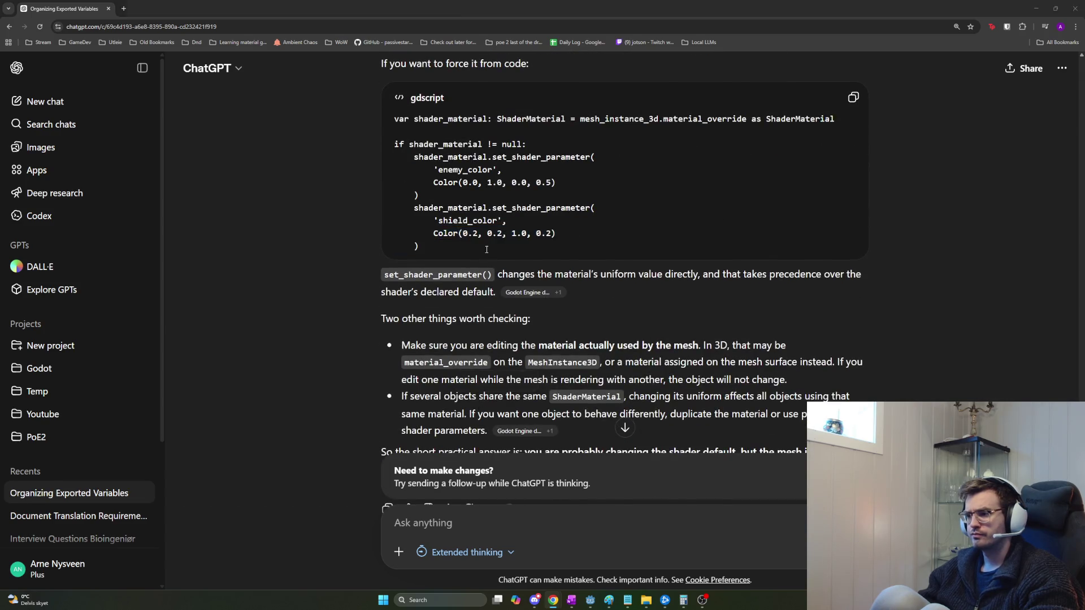
left_click(113, 104)
Hide the four Area3D trigger areas and run a hosted test of the shield.
left_click(113, 132, "shift")
left_click(221, 114)
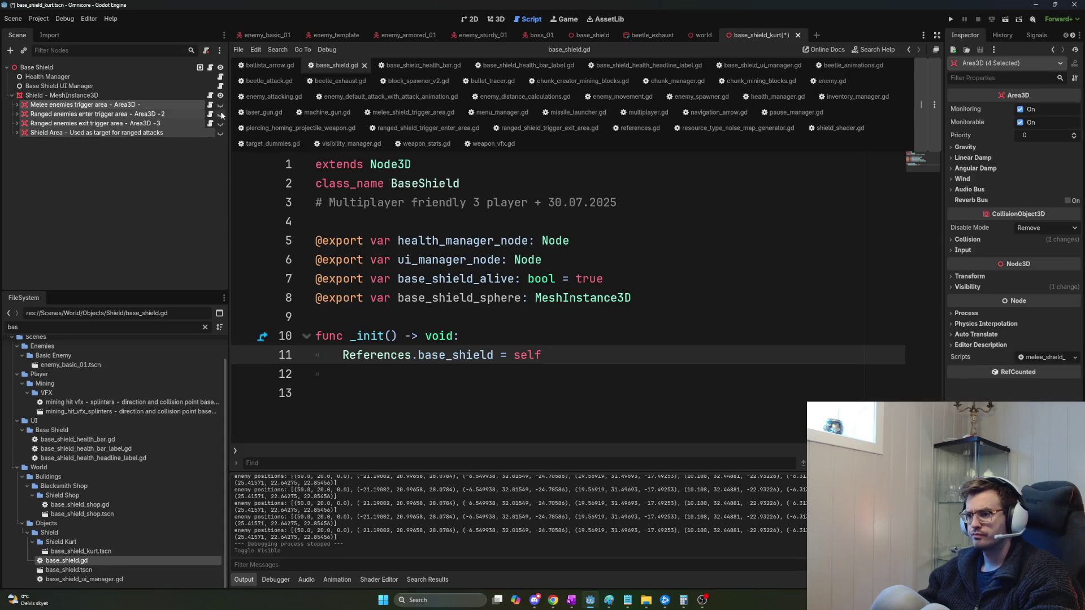
key("F5")
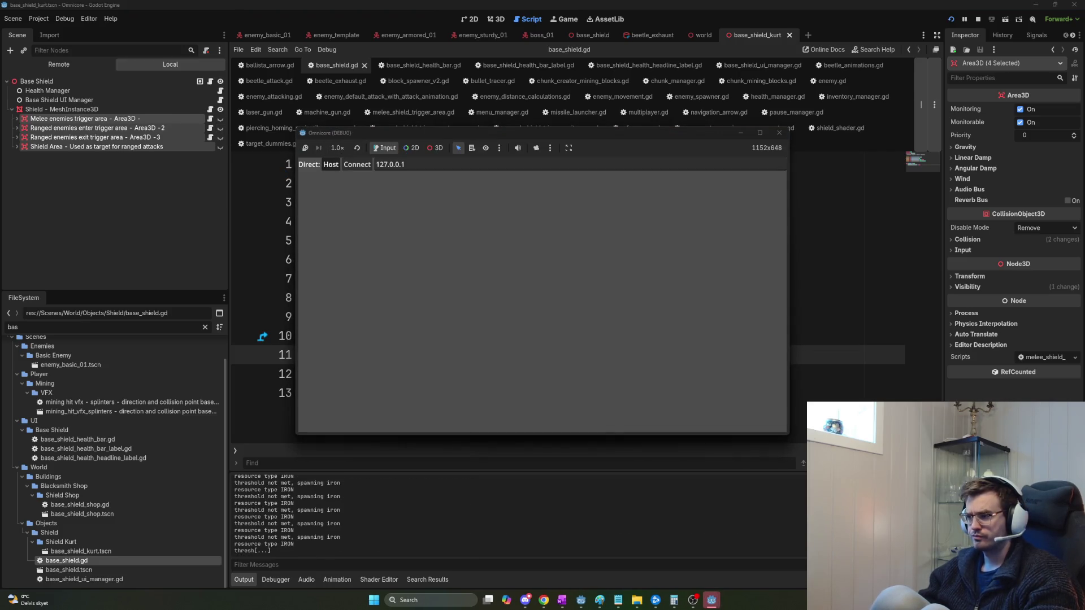
left_click(331, 165)
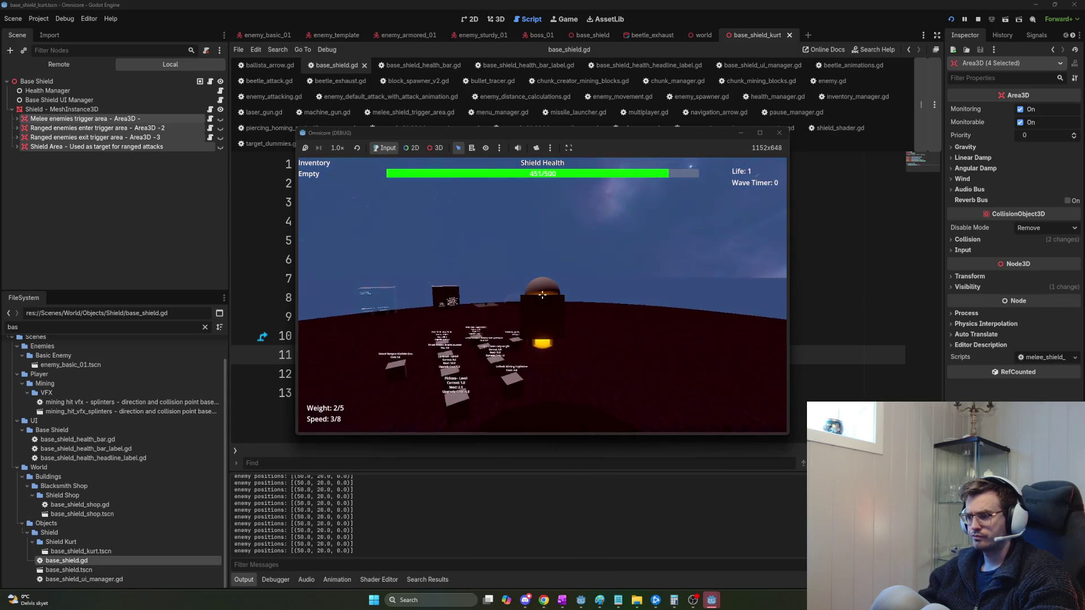
key("F8")
Adjust the Shield mesh's shield_color parameter with an undo, then play-test a hosted match again.
left_click(56, 95)
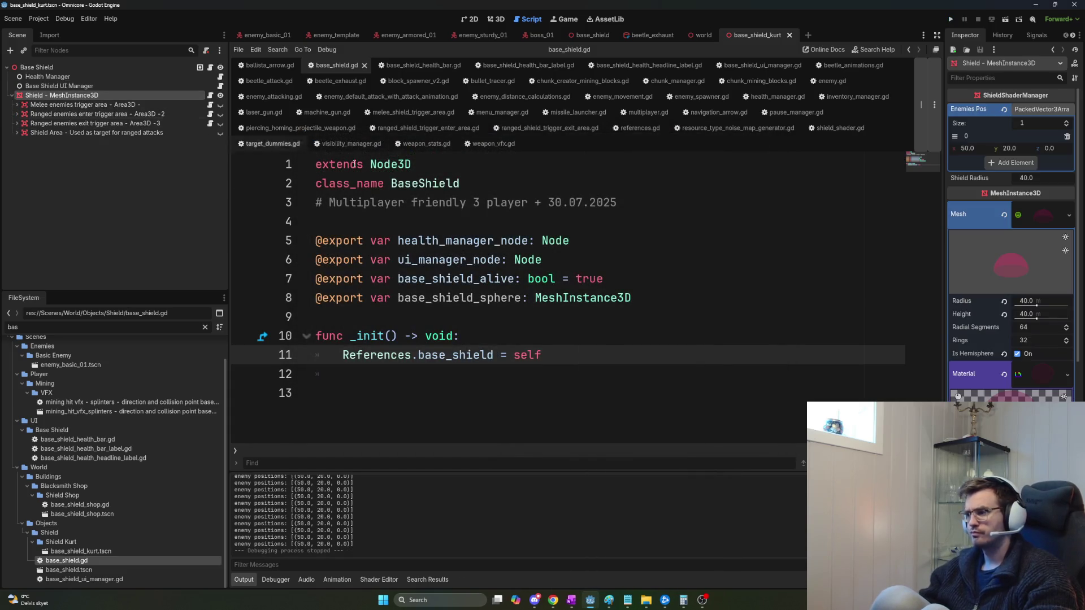
scroll(1011, 282, "down", 3)
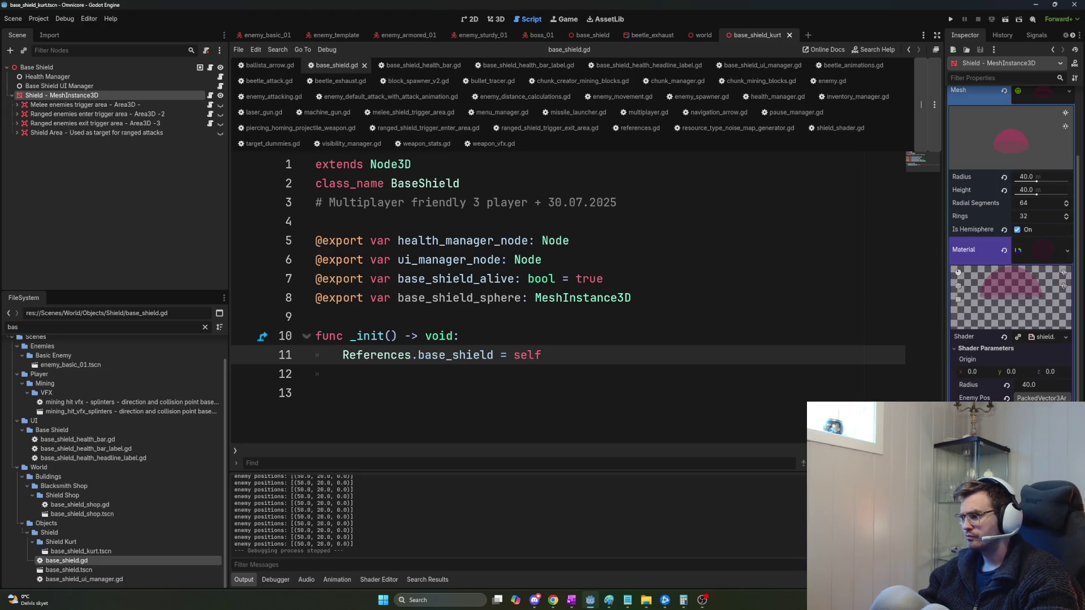
key("ctrl+z")
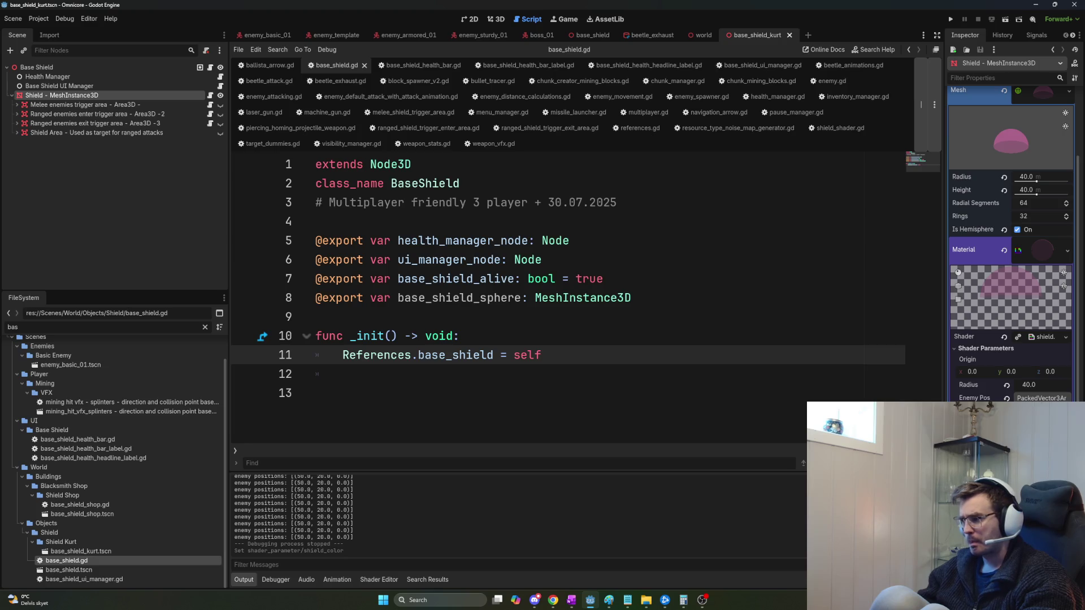
key("F5")
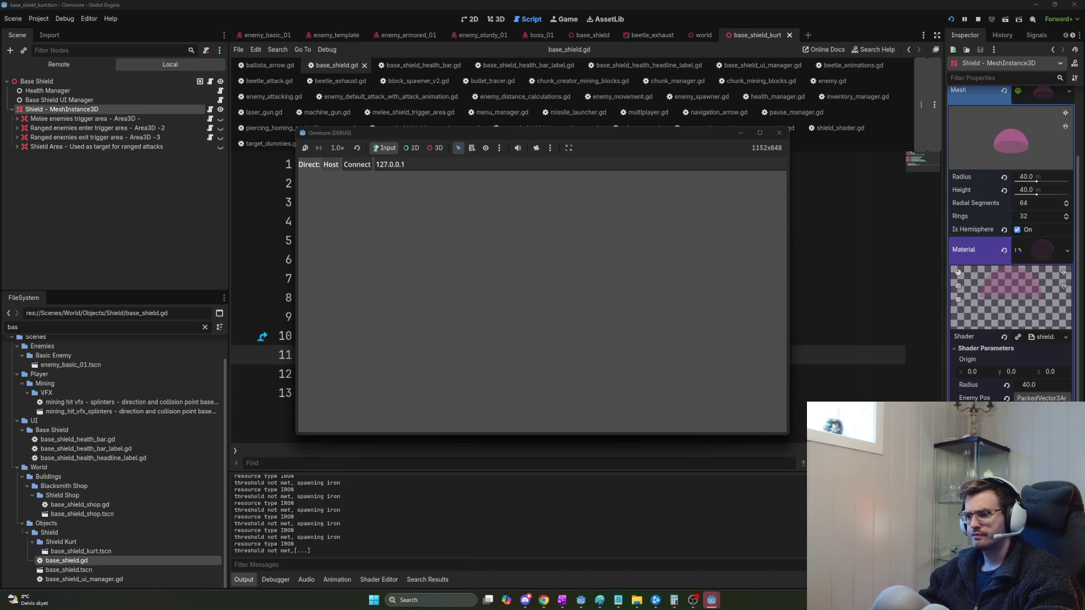
left_click(330, 164)
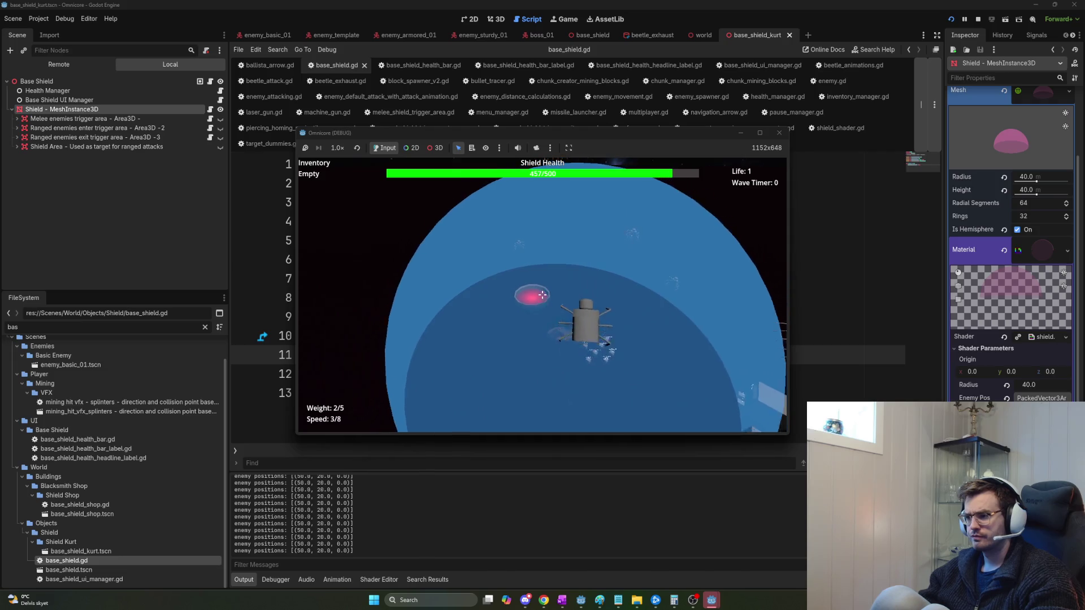
key("F8")
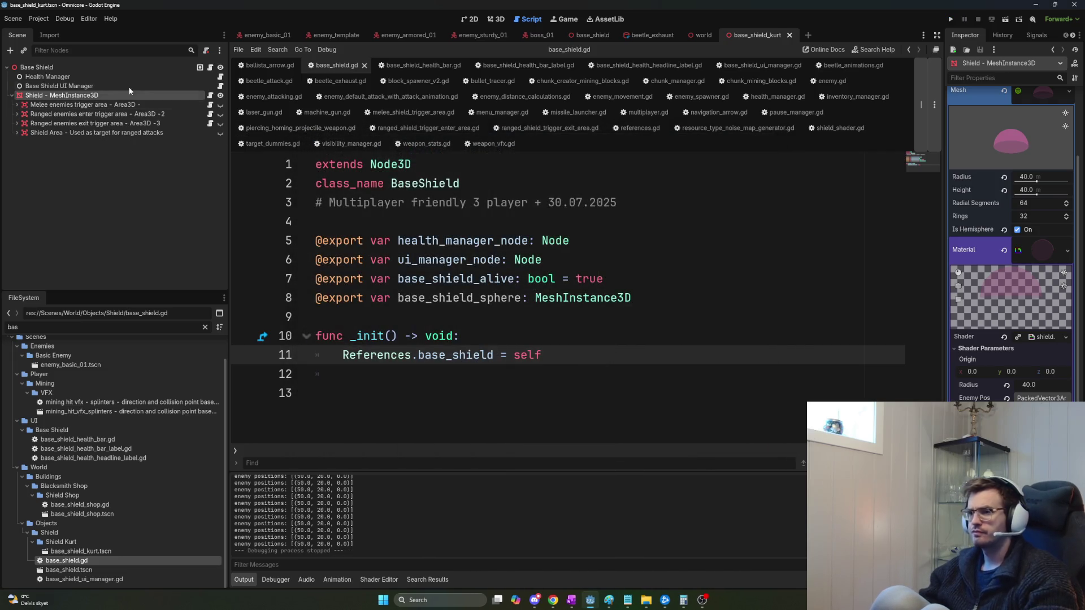
Inspect Base Shield's Process settings and the Shield mesh's Shader Parameters, then open base_shield.
left_click(117, 69)
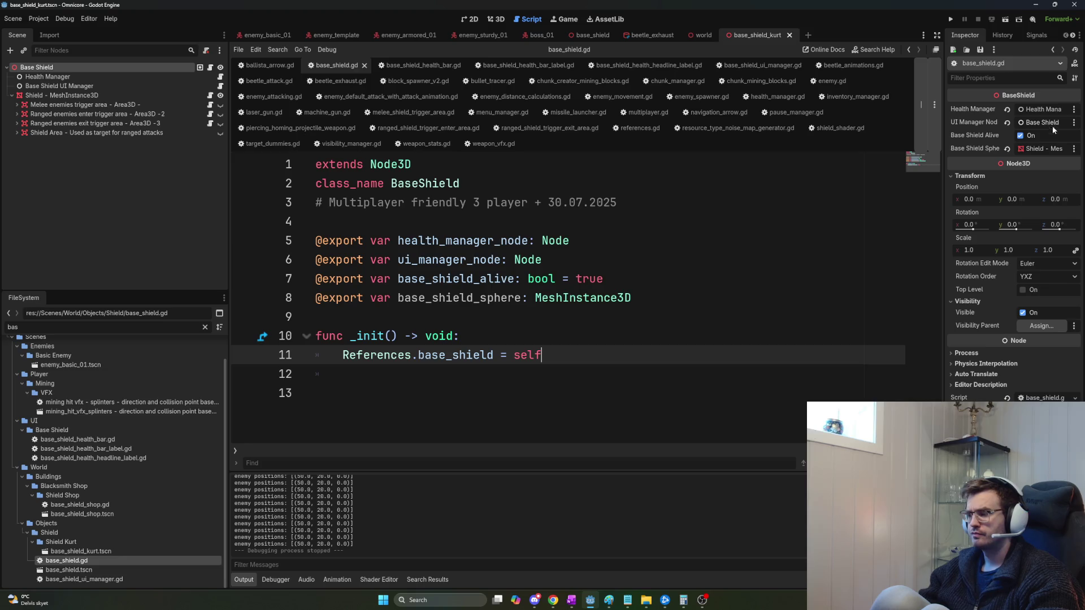
left_click(973, 354)
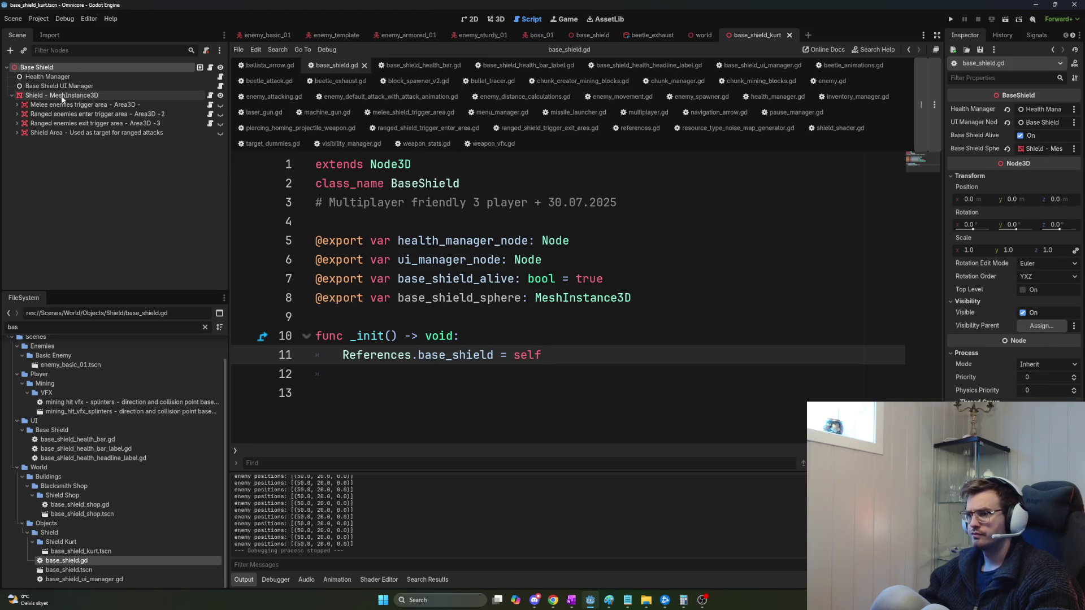
left_click(158, 95)
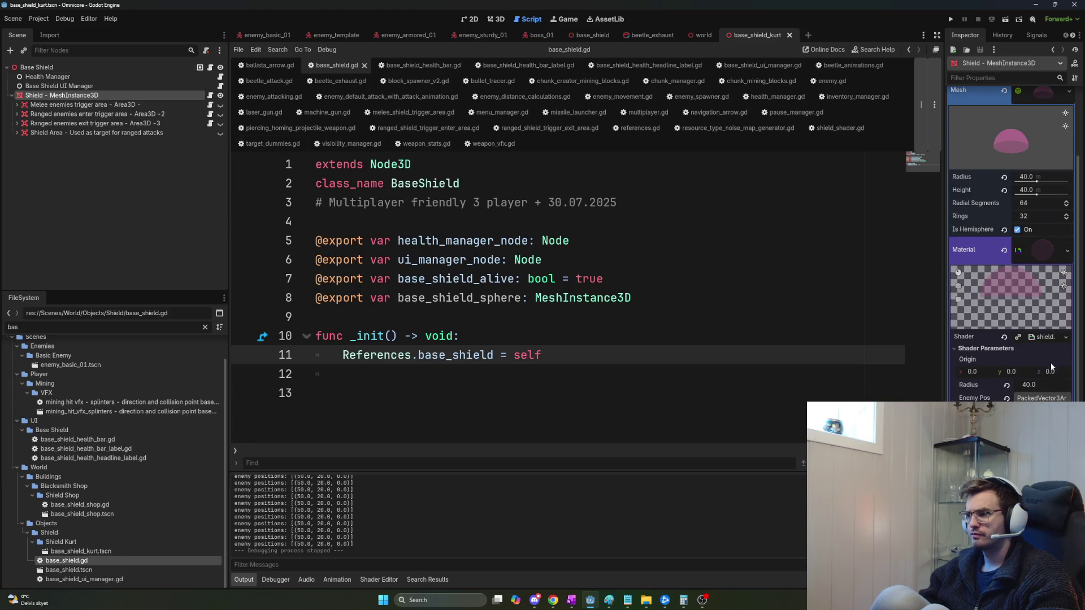
scroll(1011, 243, "down", 5)
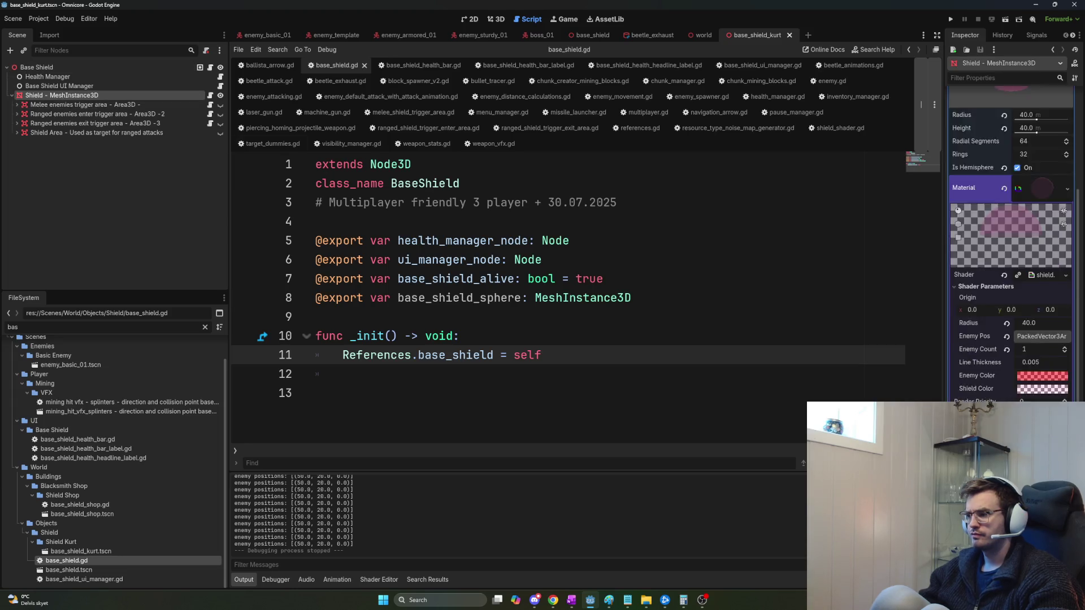
scroll(1012, 243, "up", 1)
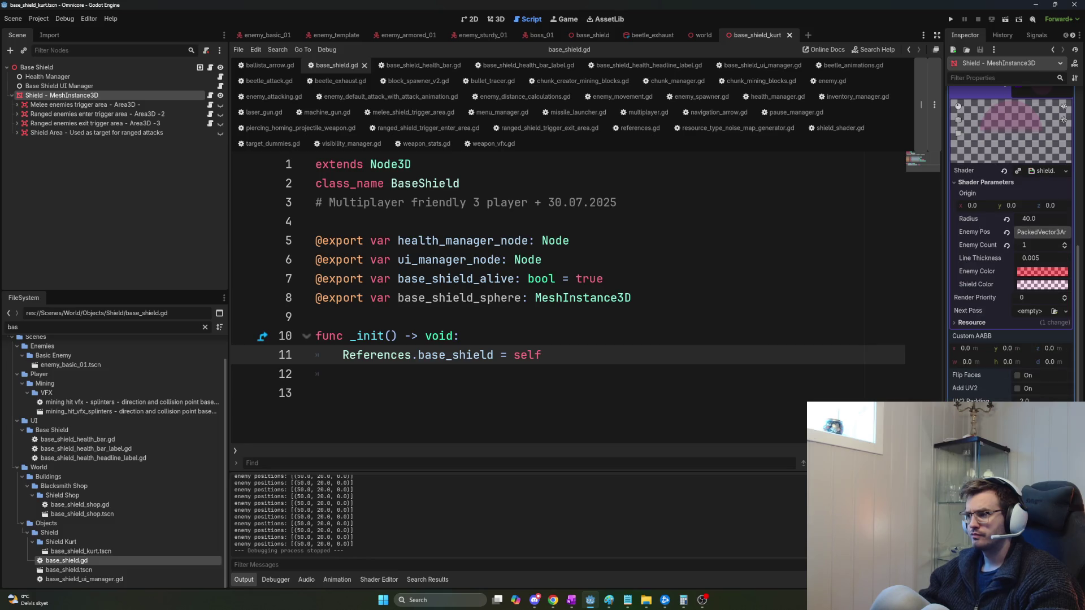
scroll(1012, 243, "up", 5)
scroll(1011, 242, "up", 3)
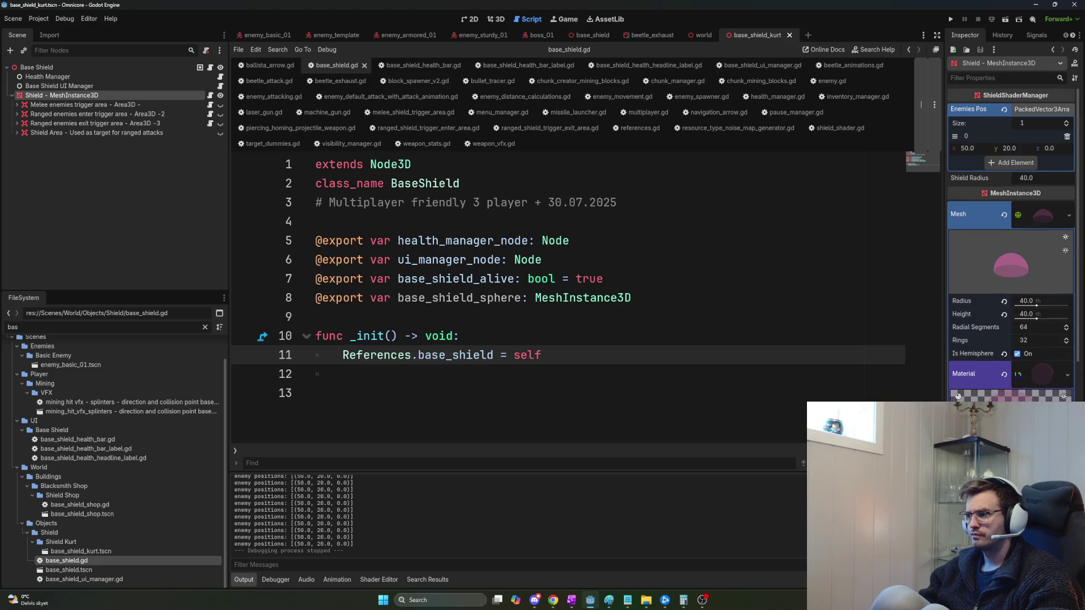
scroll(1011, 243, "down", 7)
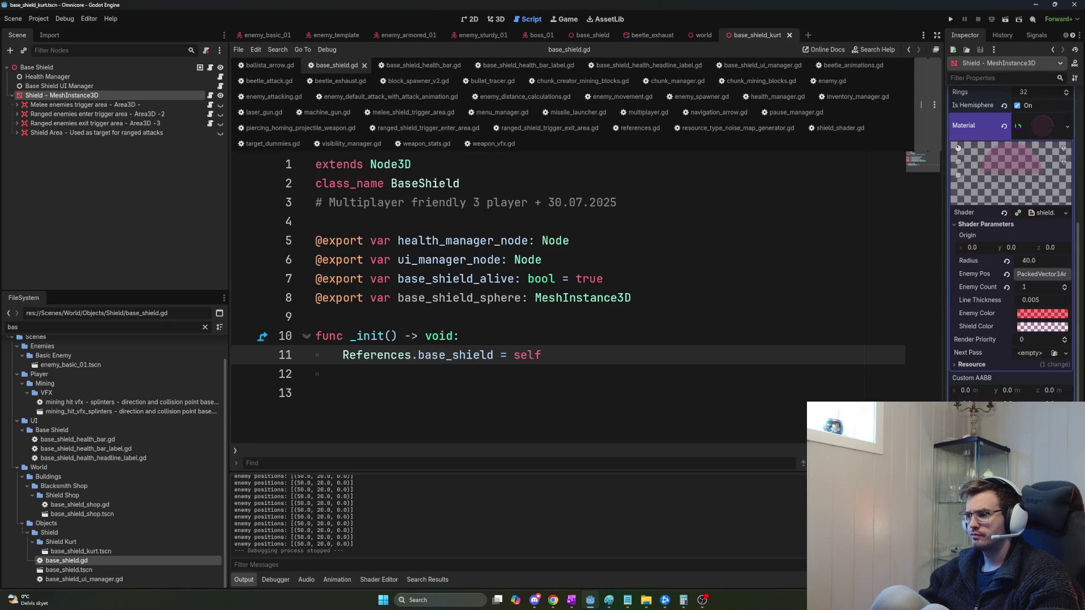
scroll(1011, 243, "down", 5)
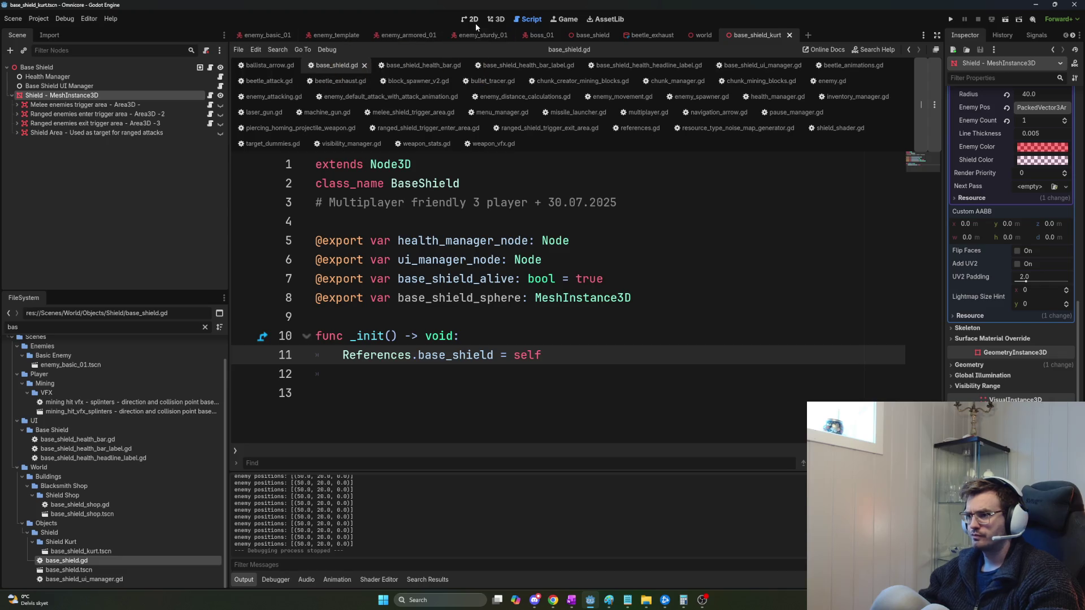
left_click(581, 36)
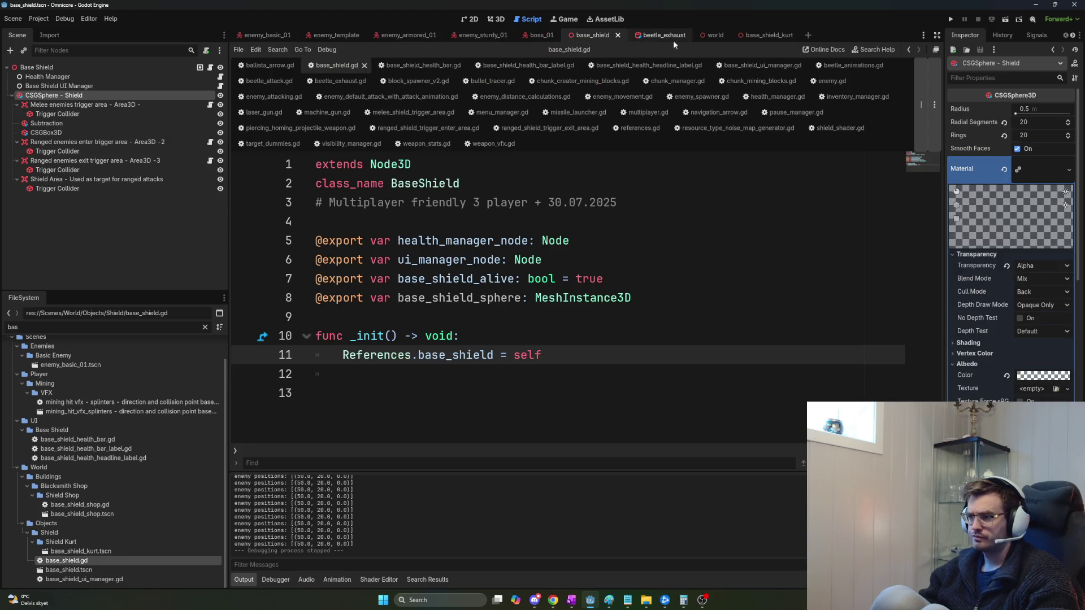
In the world scene, drag Base Shield Kurt under World above Target Dummies and save.
left_click(713, 35)
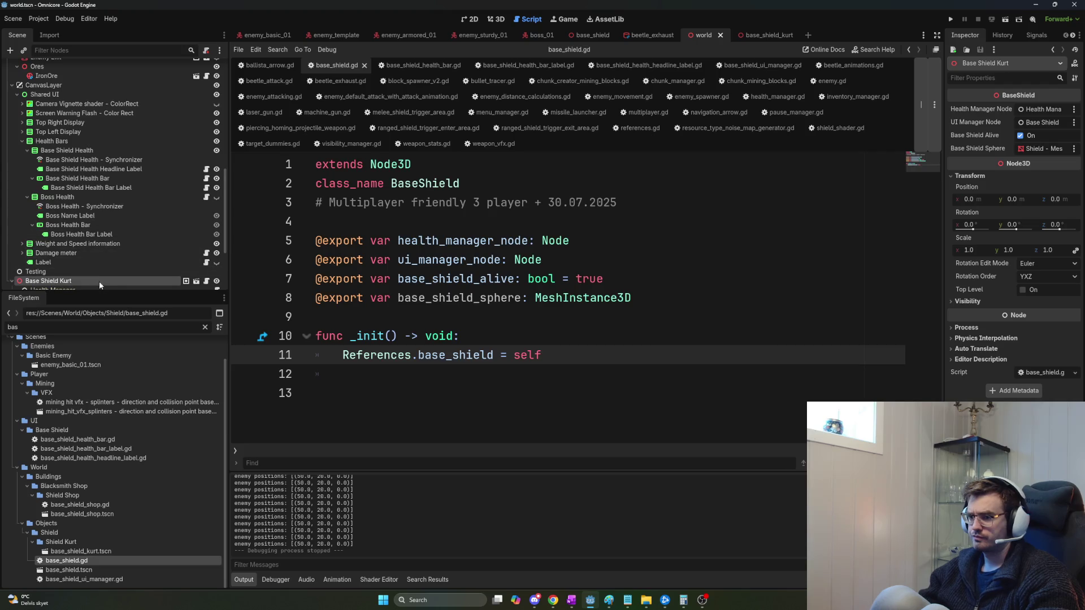
left_click(988, 331)
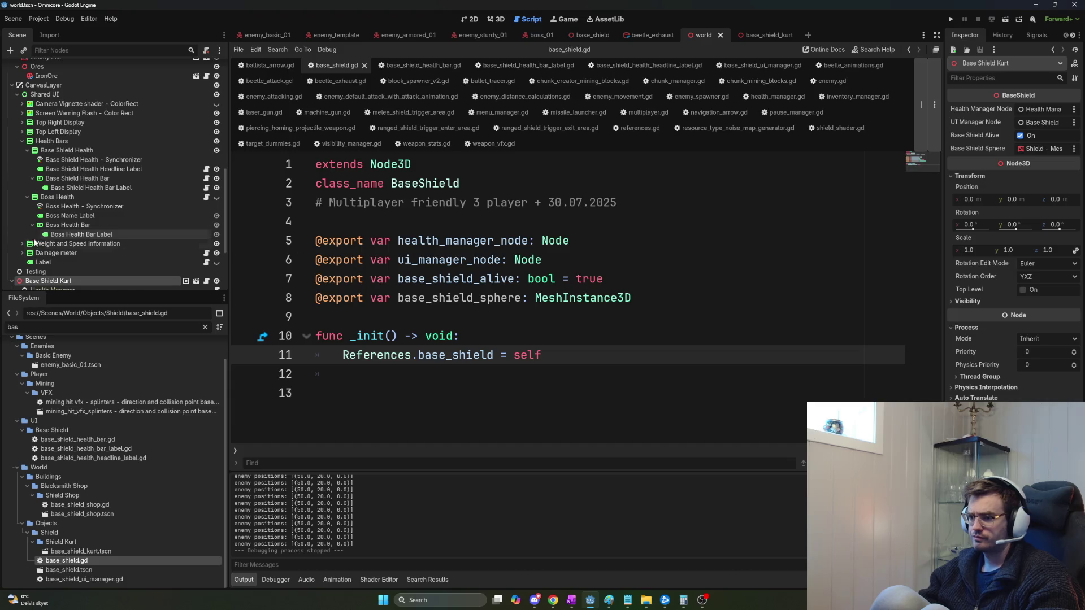
scroll(79, 249, "down", 3)
scroll(78, 248, "up", 3)
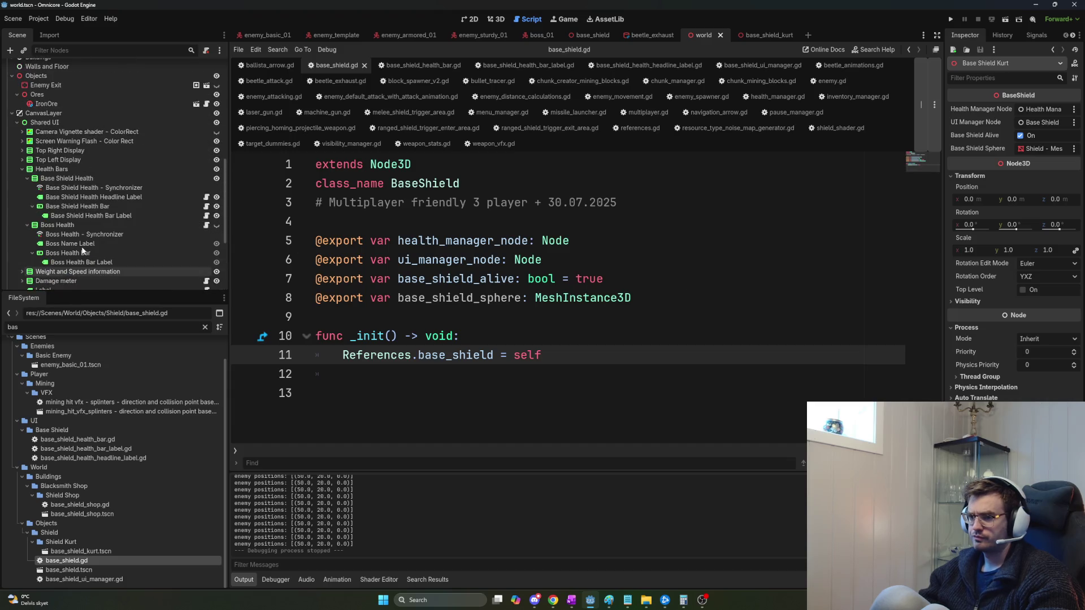
left_click(12, 253)
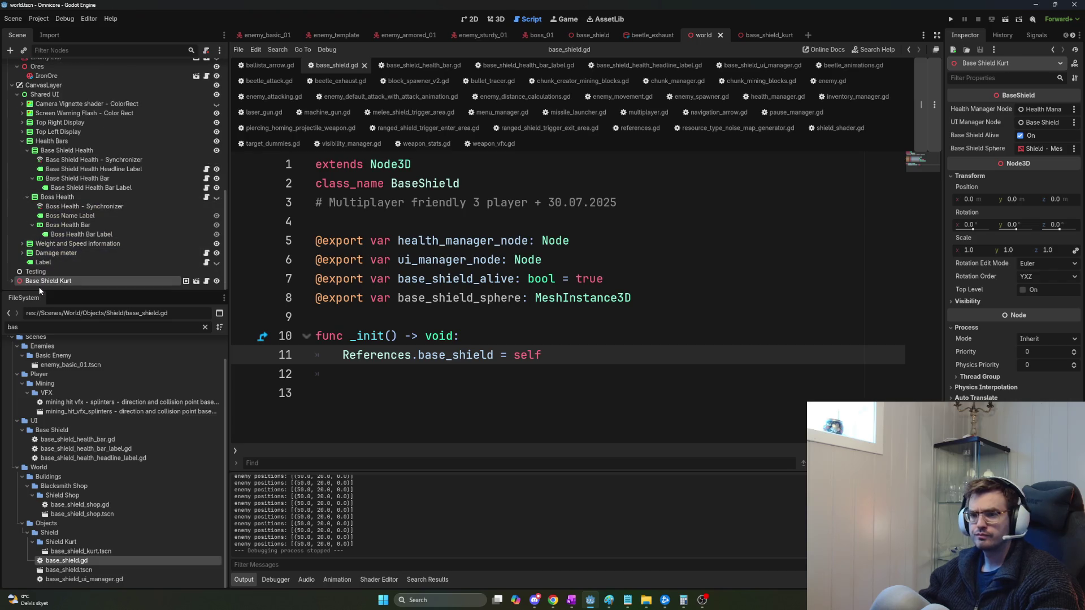
mouse_move(39, 283)
left_mouse_down()
mouse_move(121, 280)
mouse_move(107, 50)
mouse_move(90, 78)
left_mouse_up()
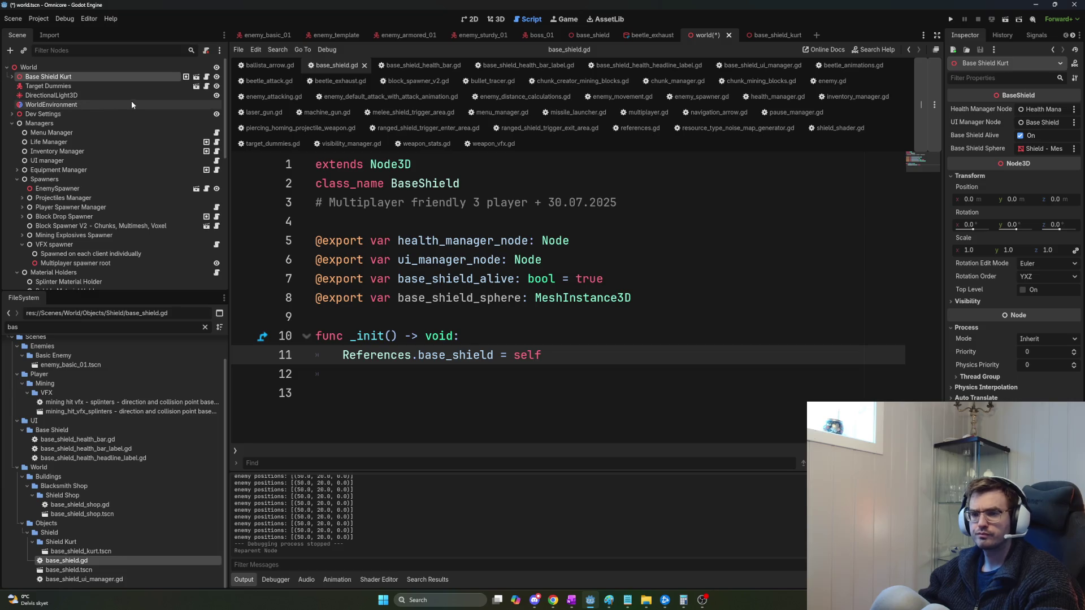
key("ctrl+s")
key("F5")
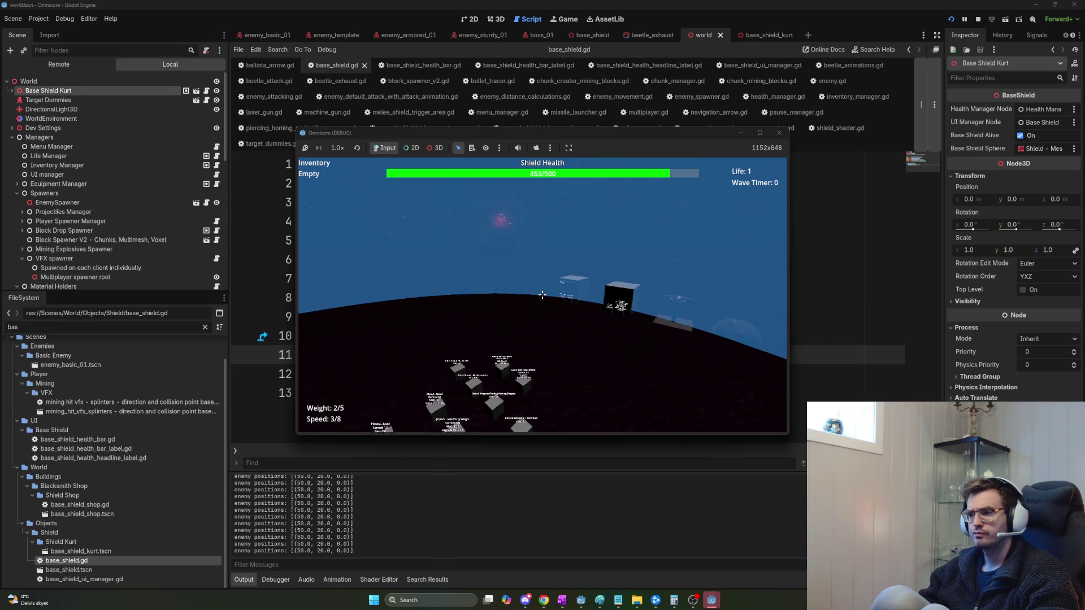
Stop the game, set the Shield mesh's Shield Radius to 30.0, and run it again.
key("F8")
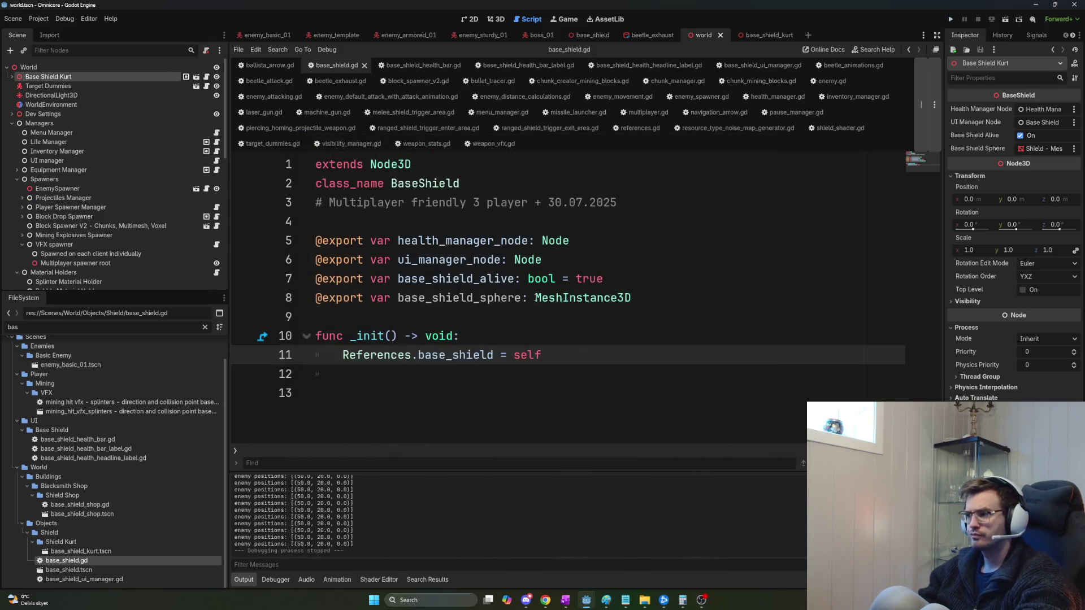
left_click(79, 86)
left_click(80, 78)
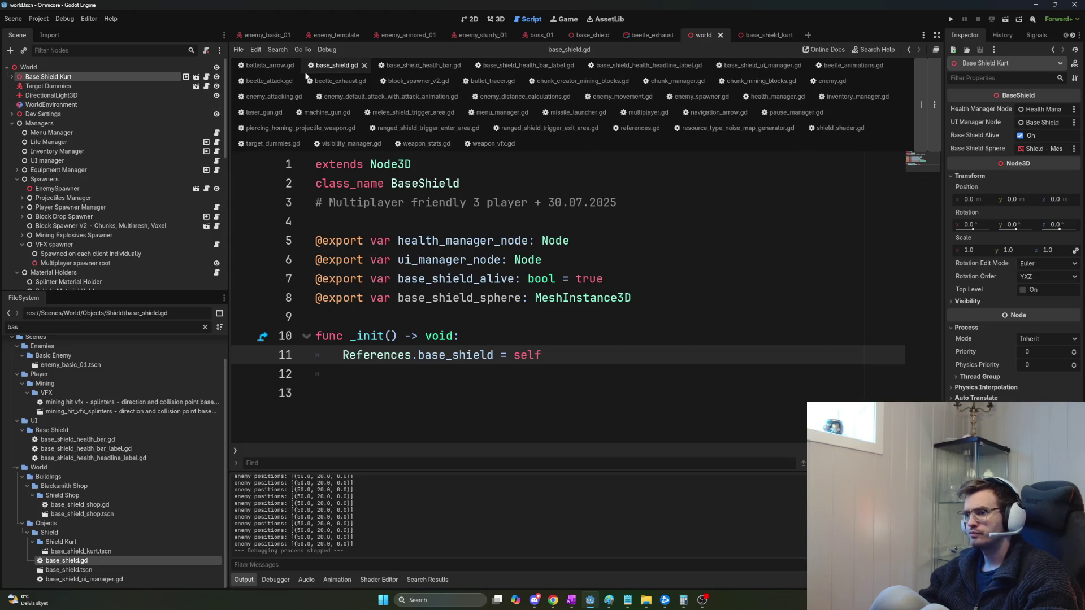
left_click(12, 76)
left_click(43, 96)
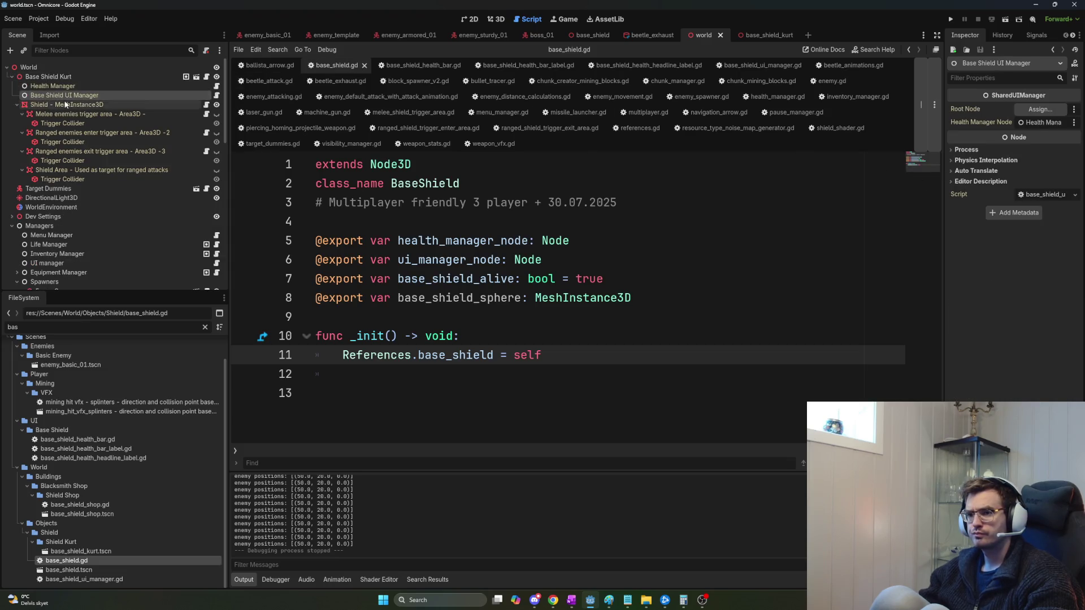
left_click(65, 104)
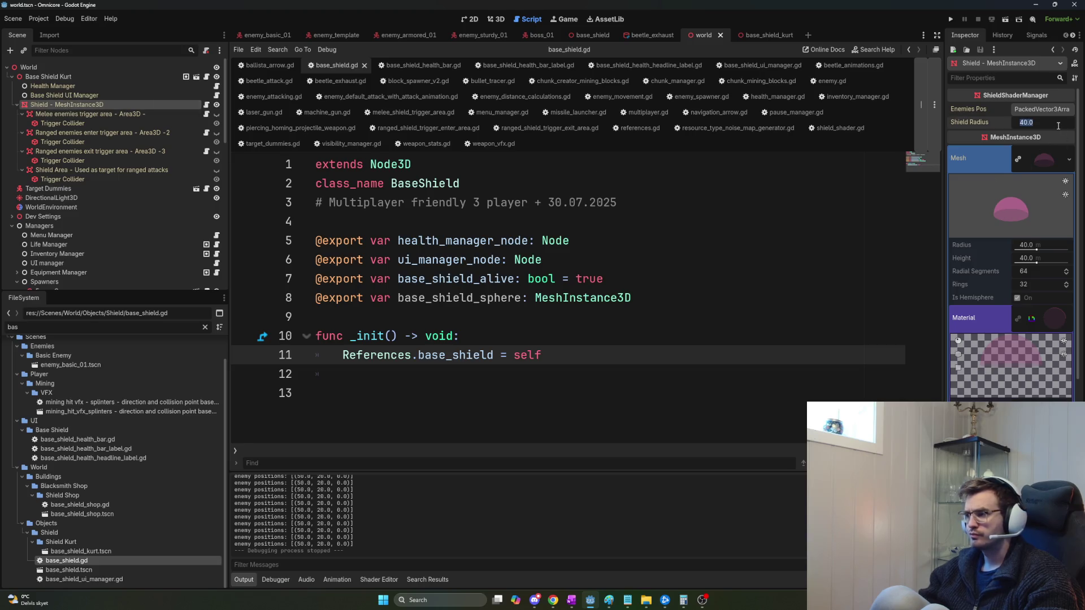
type("30")
key("Return")
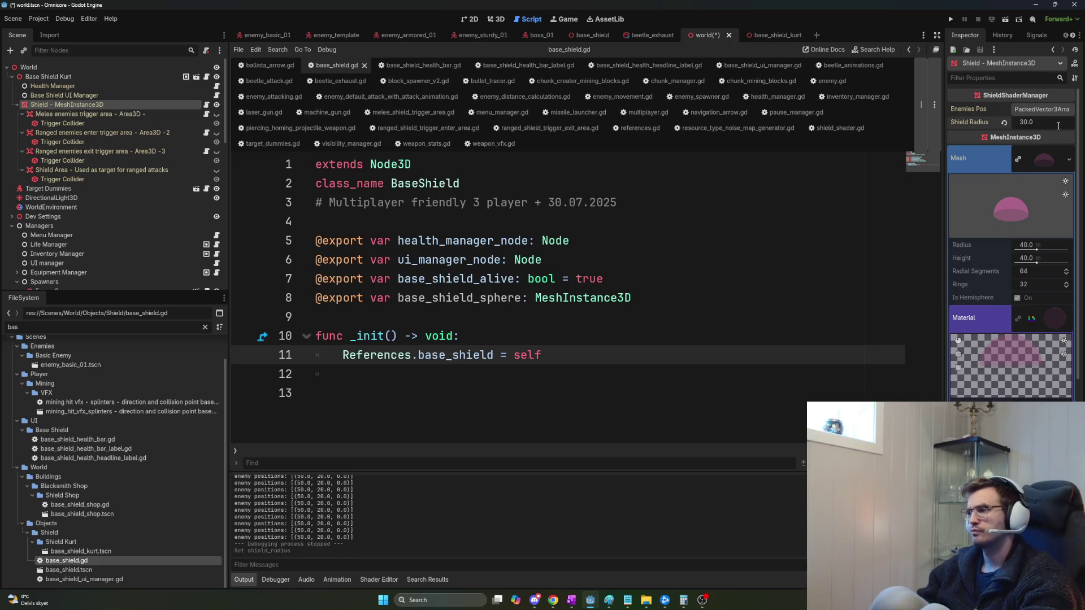
key("F5")
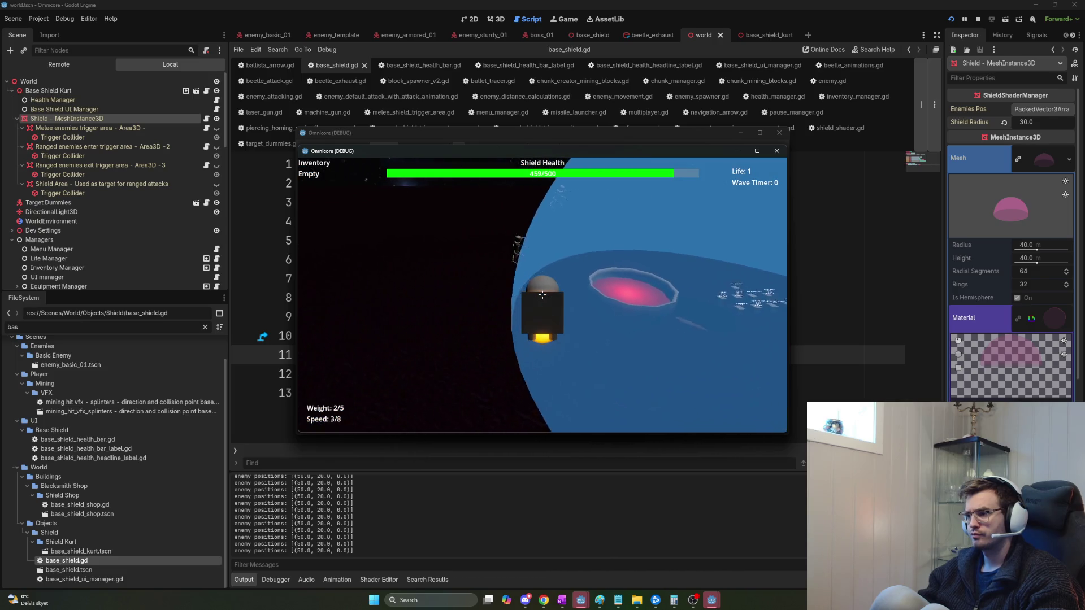
key("F5")
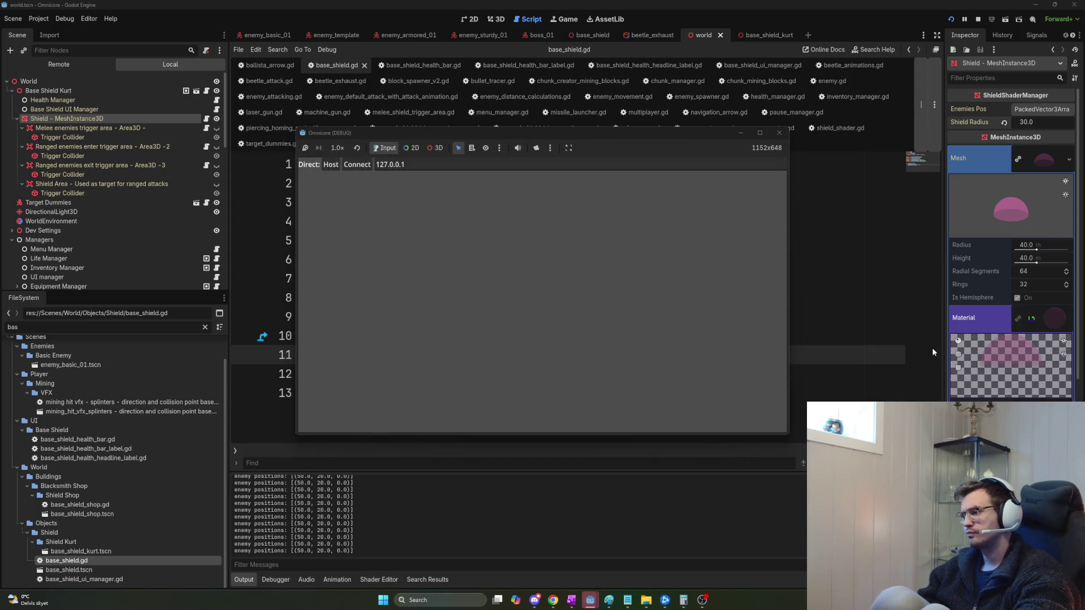
key("F8")
scroll(1011, 243, "down", 2)
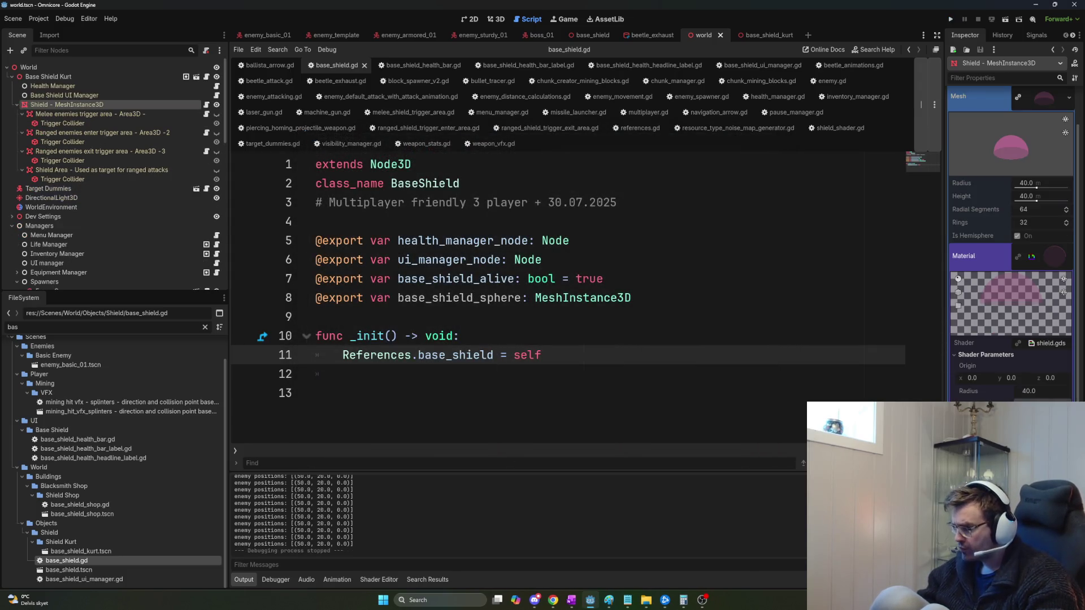
scroll(1011, 243, "down", 2)
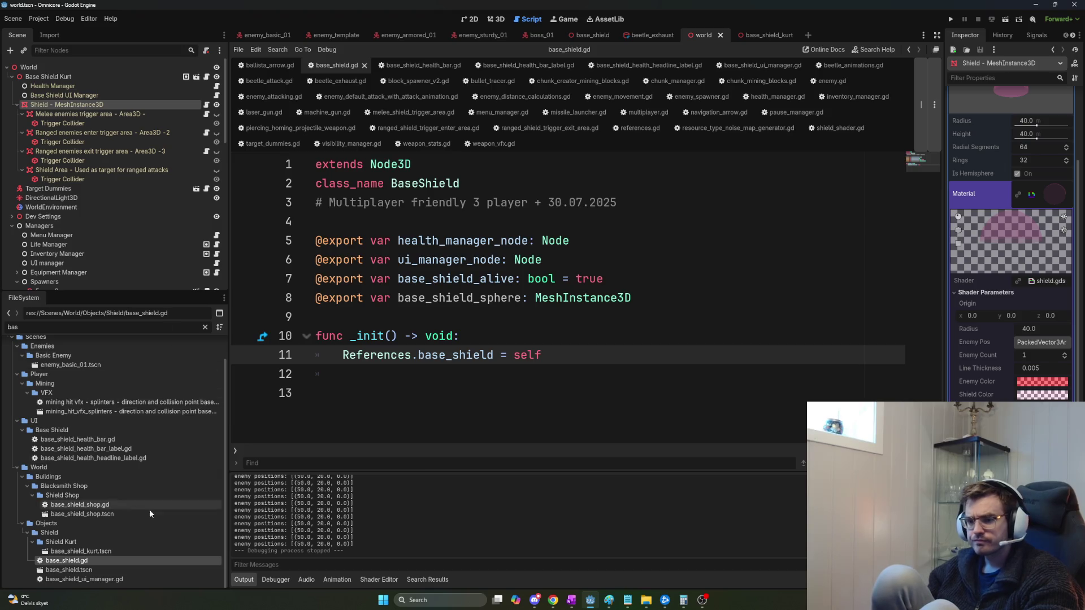
key("BackSpace")
key("BackSpace")
key("BackSpace")
type("shader")
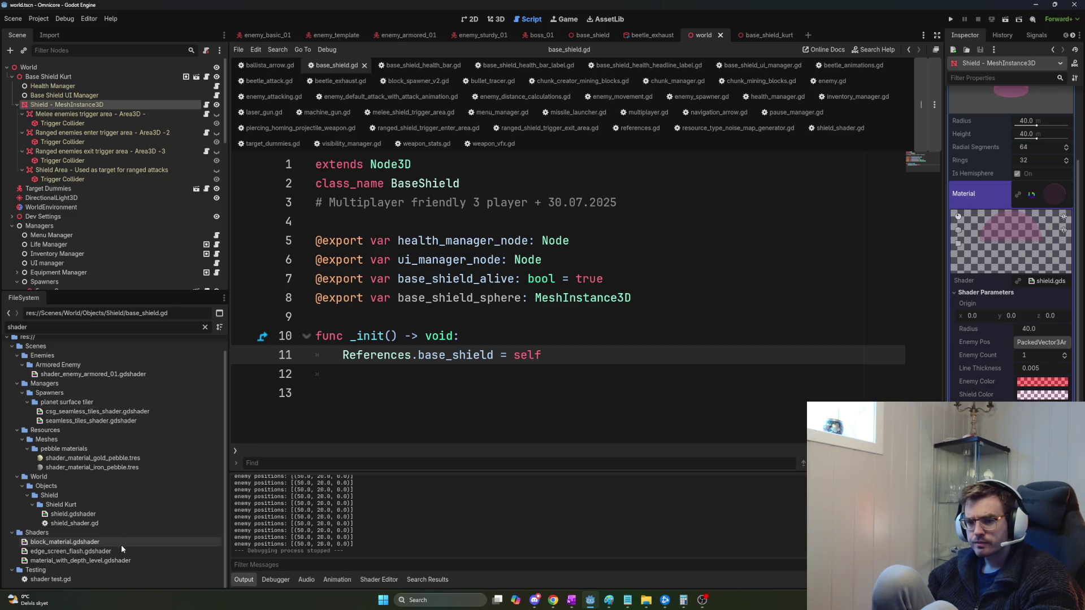
left_click(523, 408)
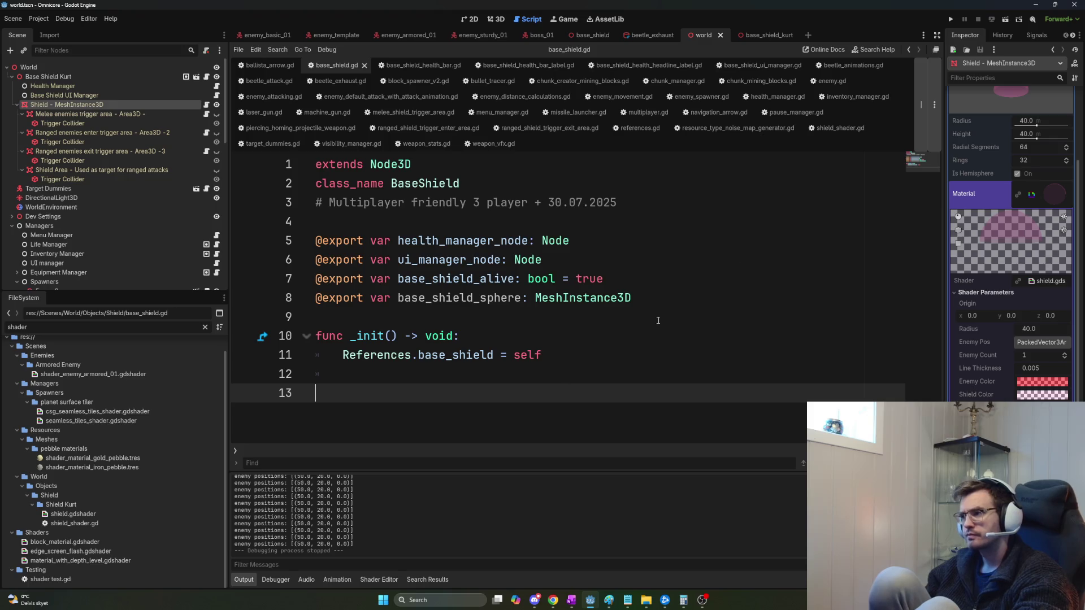
key("ctrl+s")
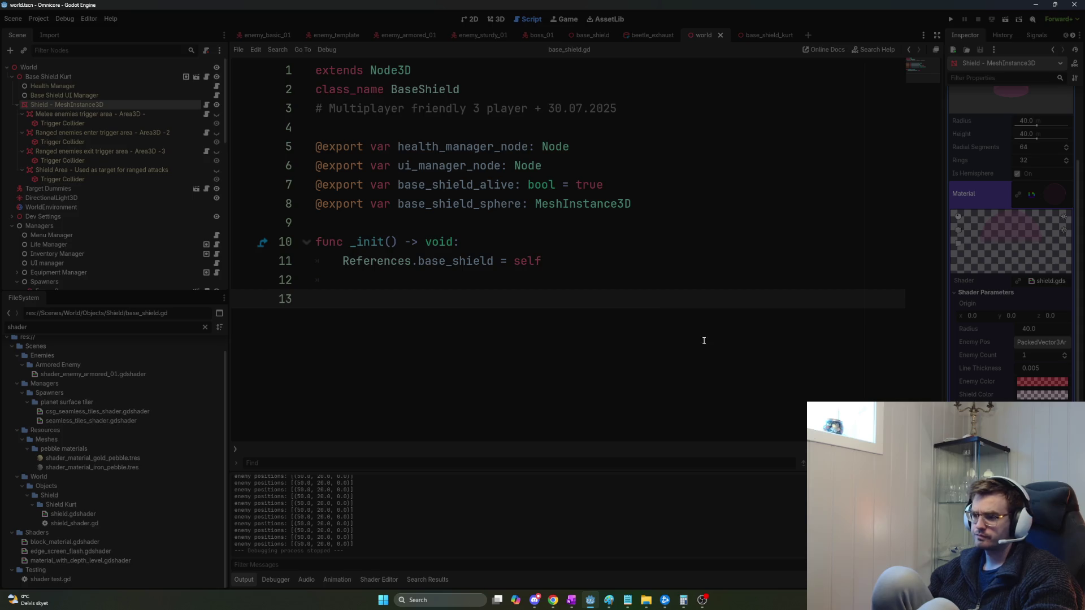
Launch godot_v4.6 from Start, open the Omnicore project and show the base_shield_kurt scene tab.
key("super")
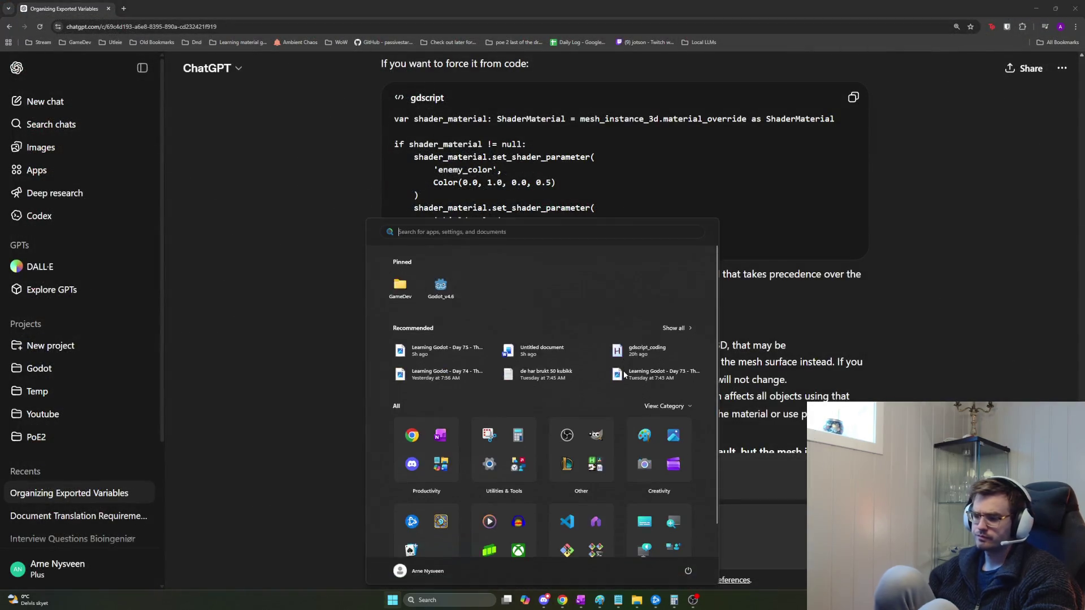
type("godot_v4.6")
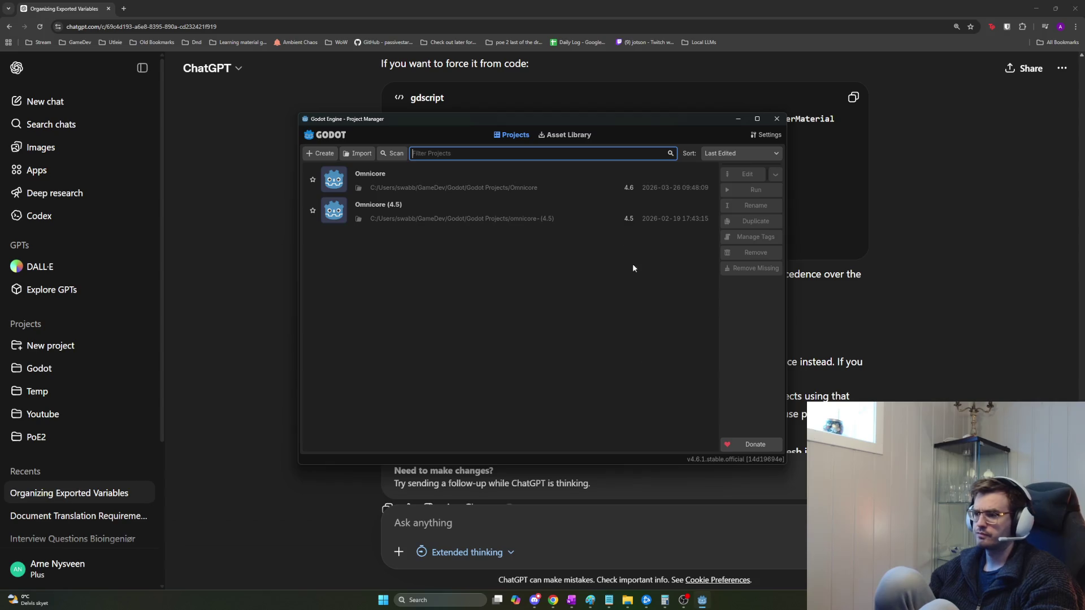
double_click(441, 181)
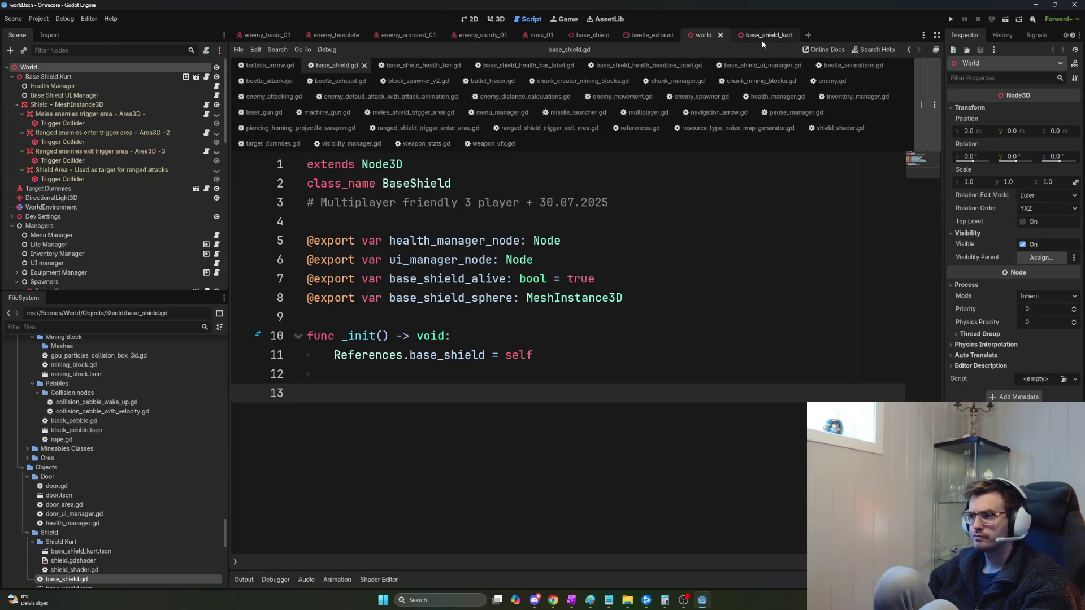
left_click(761, 38)
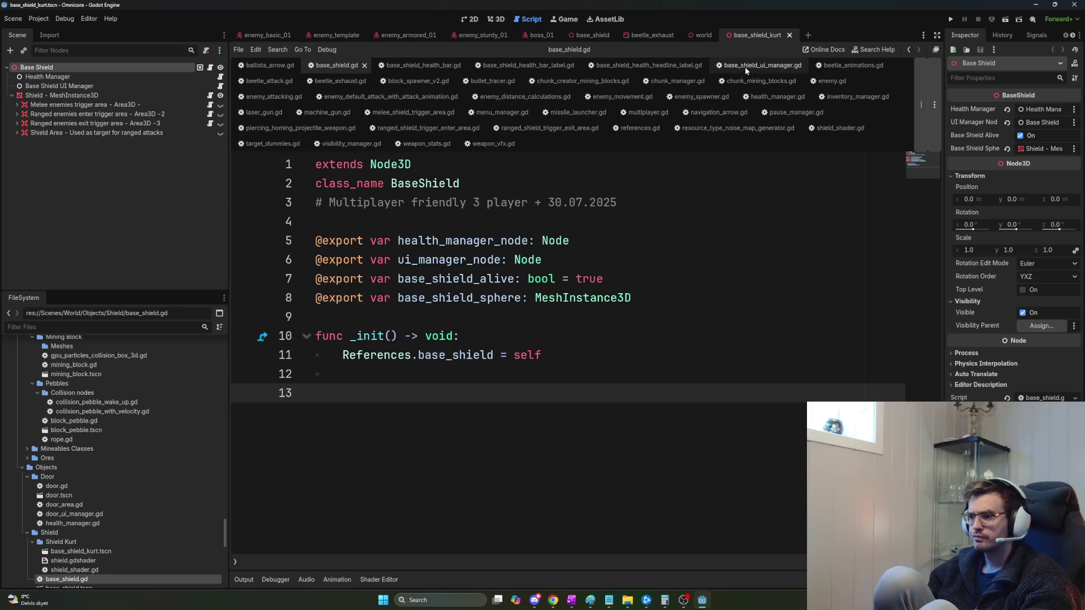
Test-run the game as Host in the 3D view, then stop it.
left_click(496, 19)
key("F5")
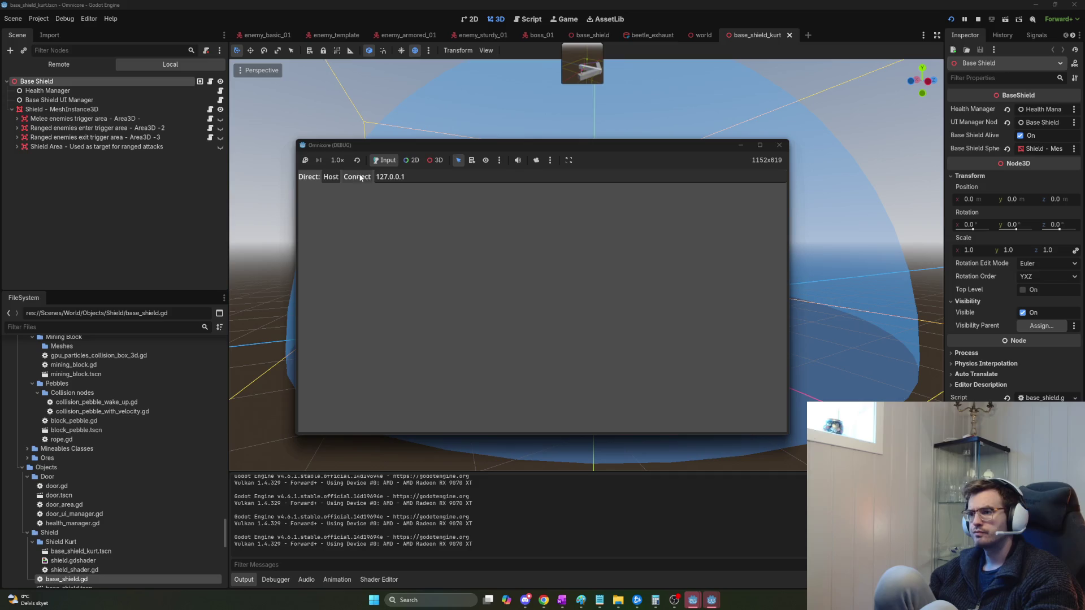
left_click(326, 176)
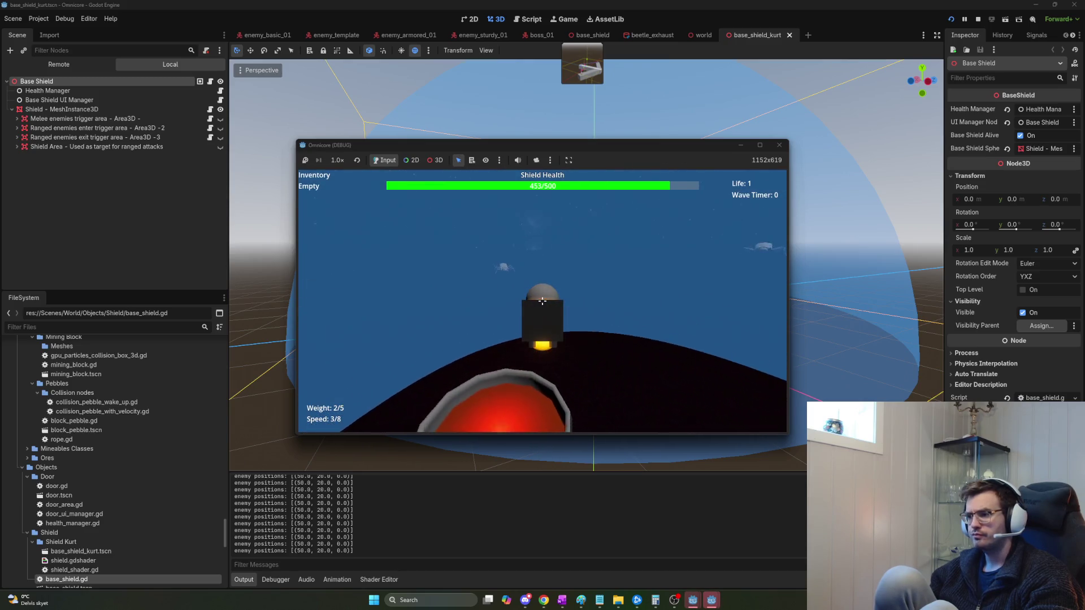
key("F8")
Select the Shield MeshInstance3D node and snip a screenshot of its setup.
left_click(63, 87)
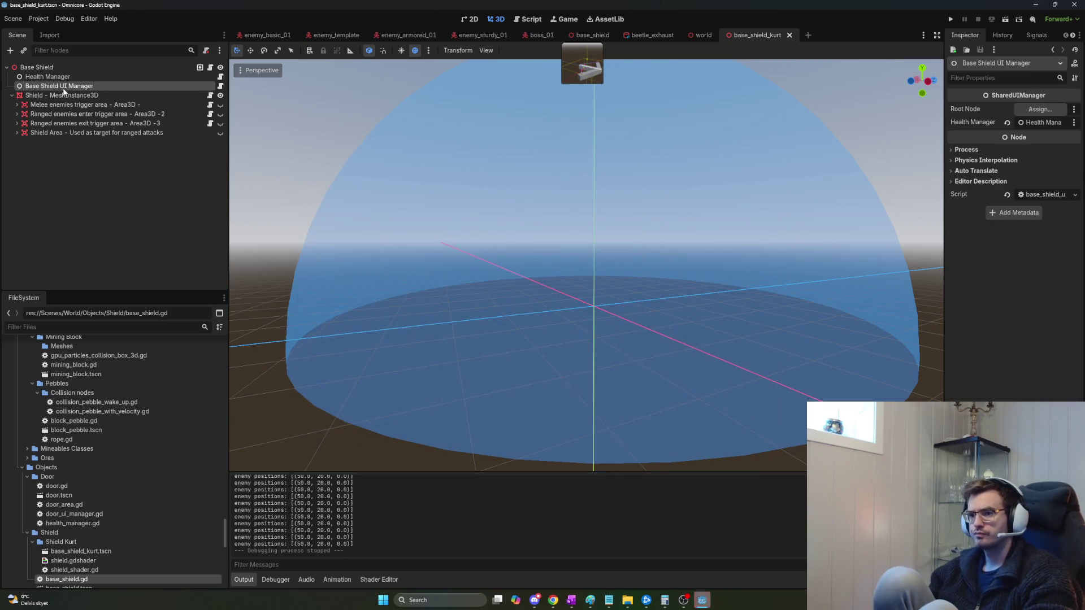
left_click(68, 95)
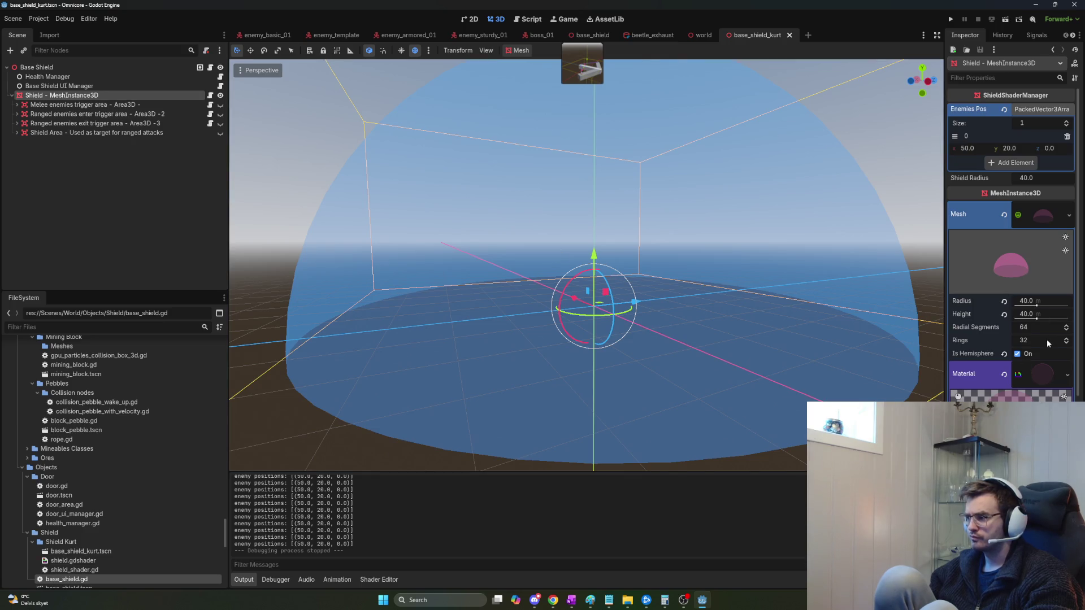
key("super+shift+s")
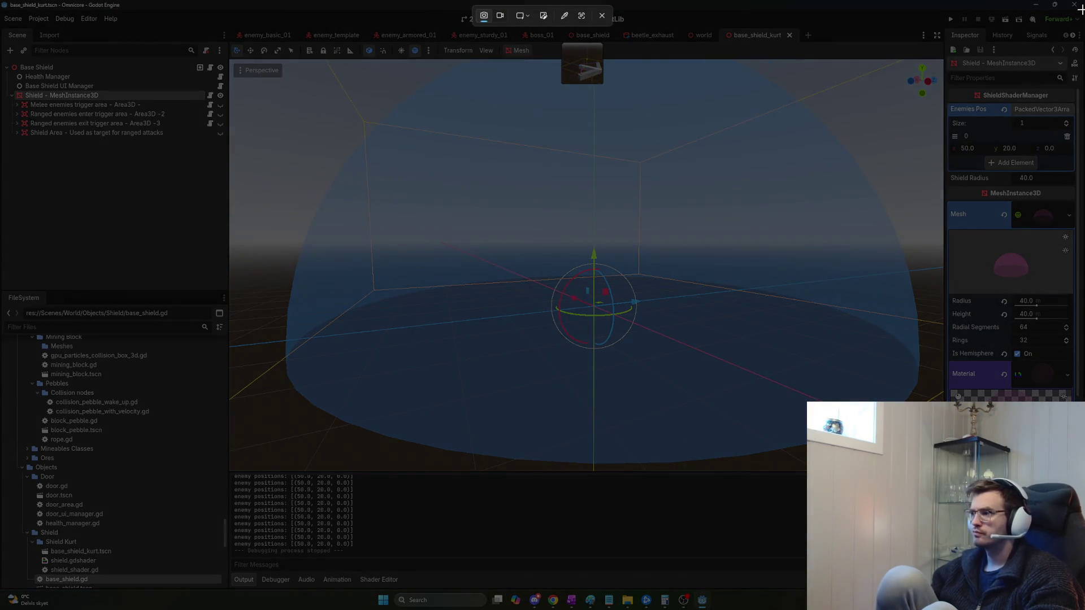
Paste the shield screenshot into the ChatGPT message box.
key("alt+Tab")
key("alt+Tab")
key("alt+Tab")
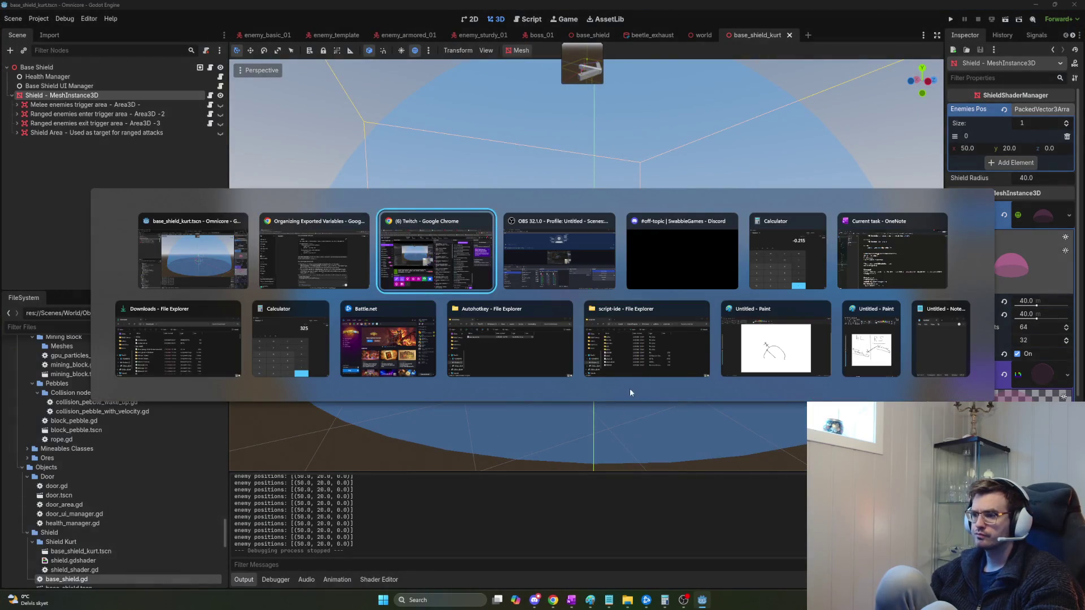
key("alt+shift+Tab")
key("alt+shift+Tab")
key("alt+shift+Tab")
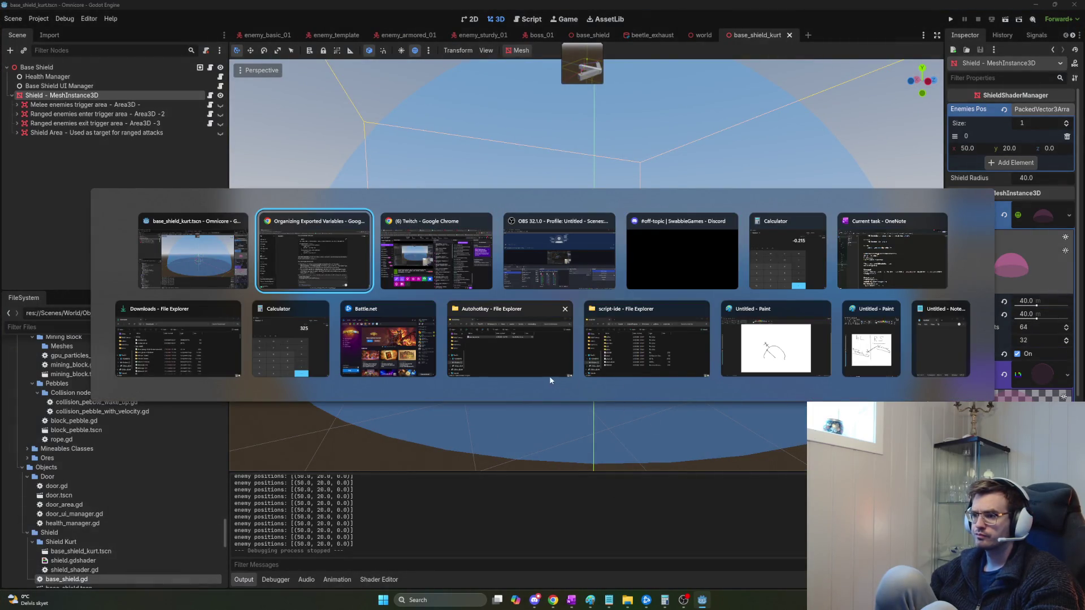
key("ctrl+v")
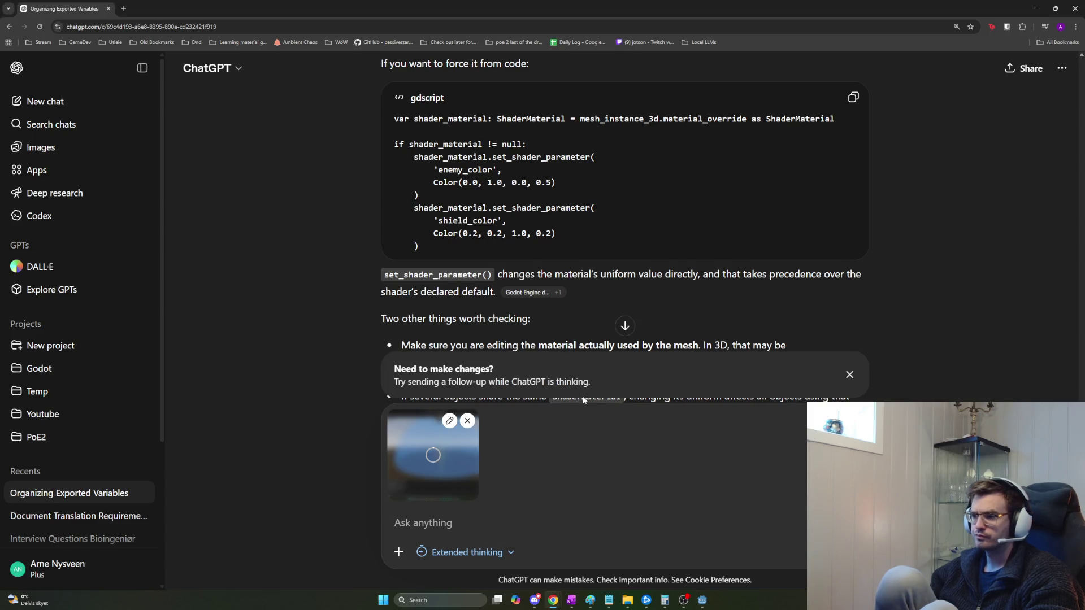
Copy the suggested var line and if block of gdscript code, then return to Godot.
left_click_drag(465, 254, 390, 147)
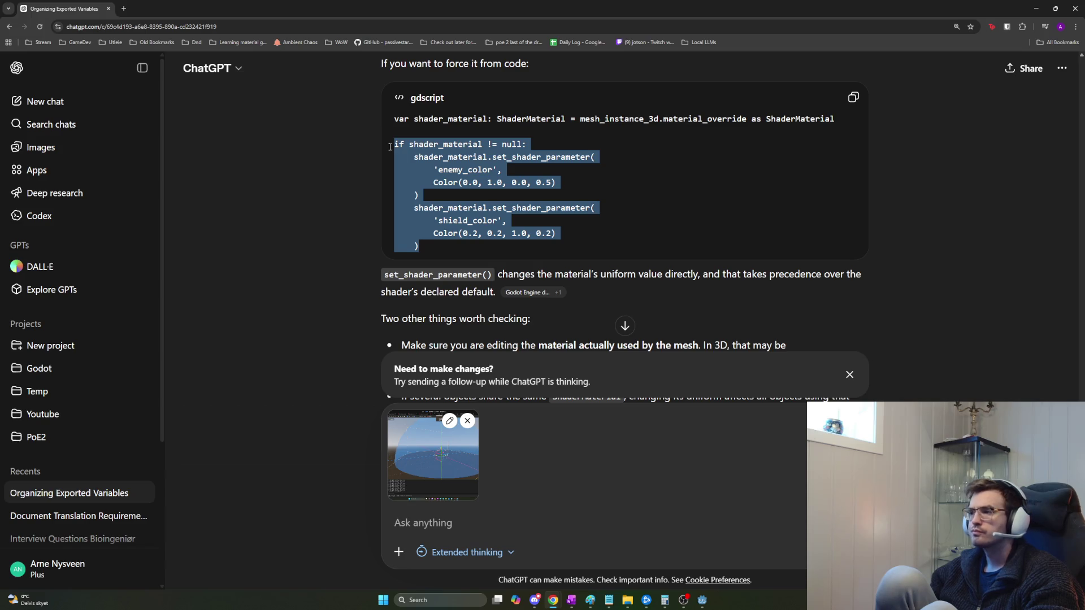
left_click_drag(392, 127, 388, 107)
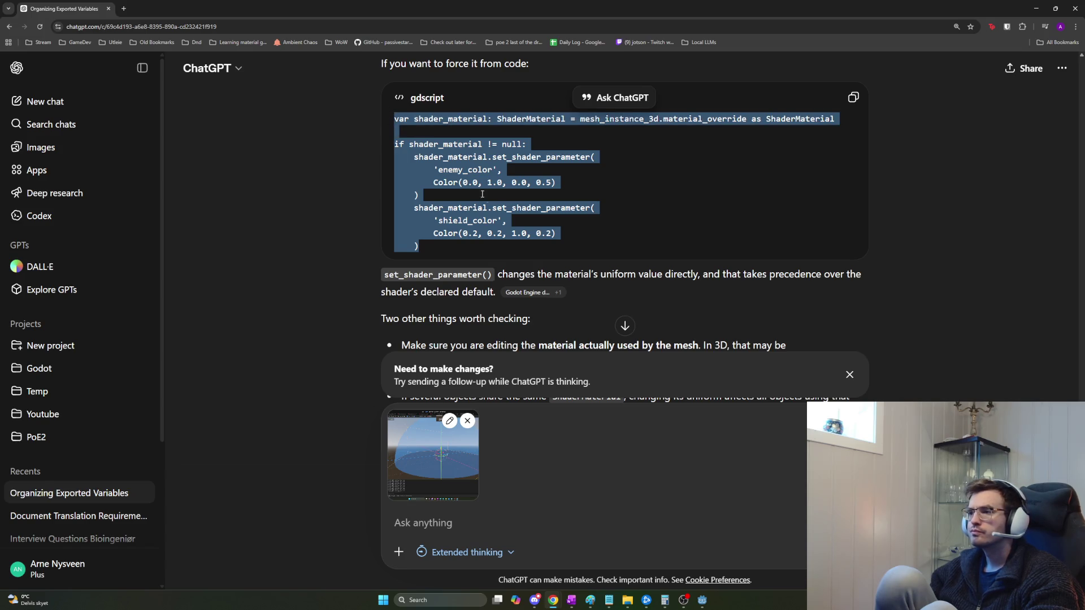
key("alt+Tab")
key("alt+Tab")
key("alt+Tab")
key("alt+shift+Tab")
key("alt+shift+Tab")
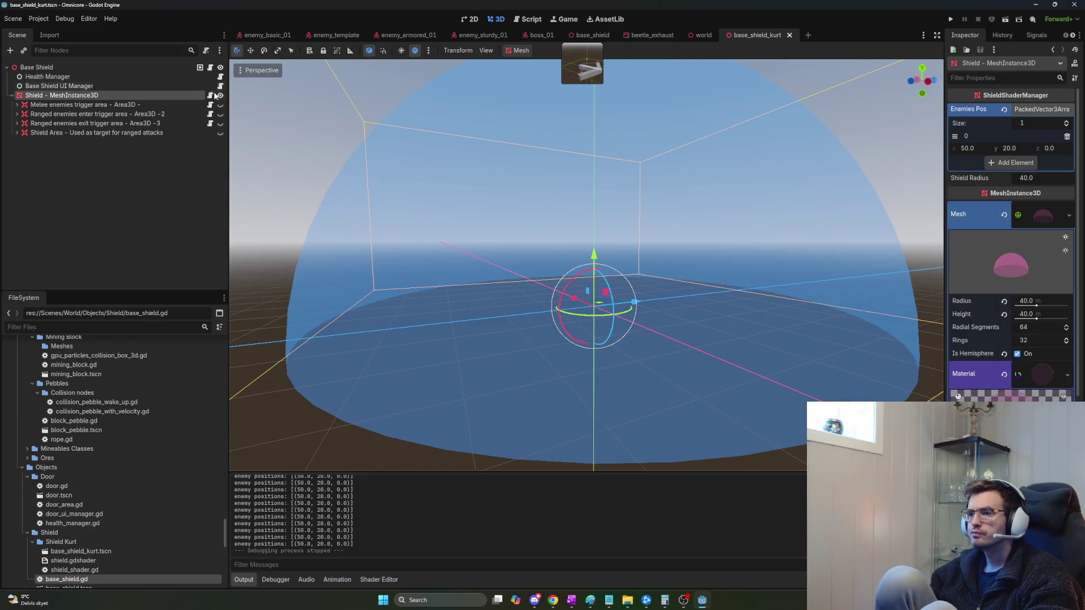
Paste the copied shader parameter code at line 19 of shield_shader.gd and indent it into _process.
left_click(216, 95)
scroll(482, 337, "down", 3)
left_click(481, 338)
key("ctrl+v")
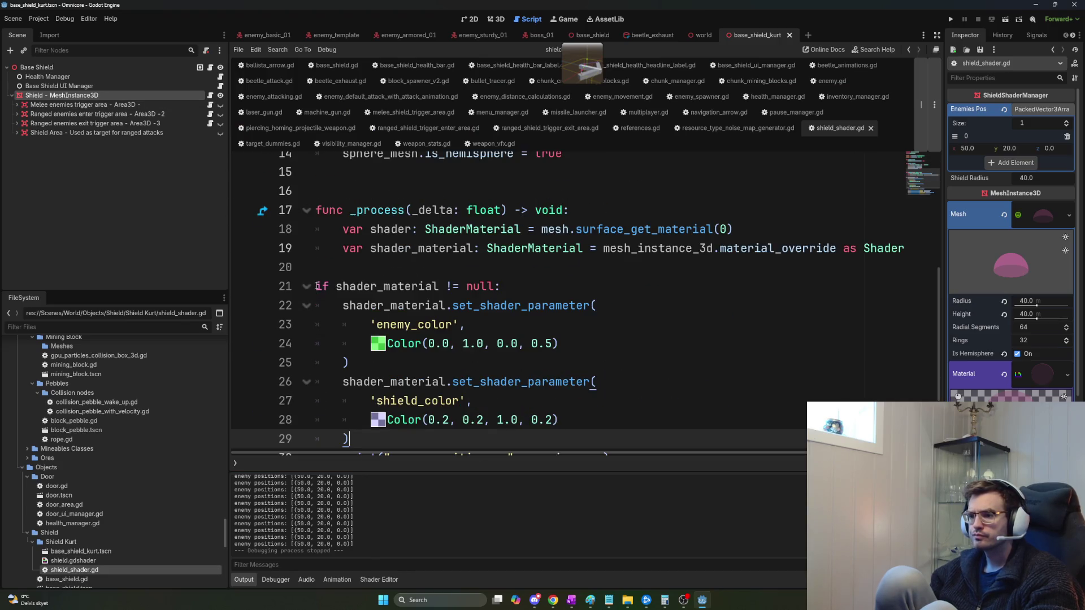
left_click(319, 279, "shift")
key("Tab")
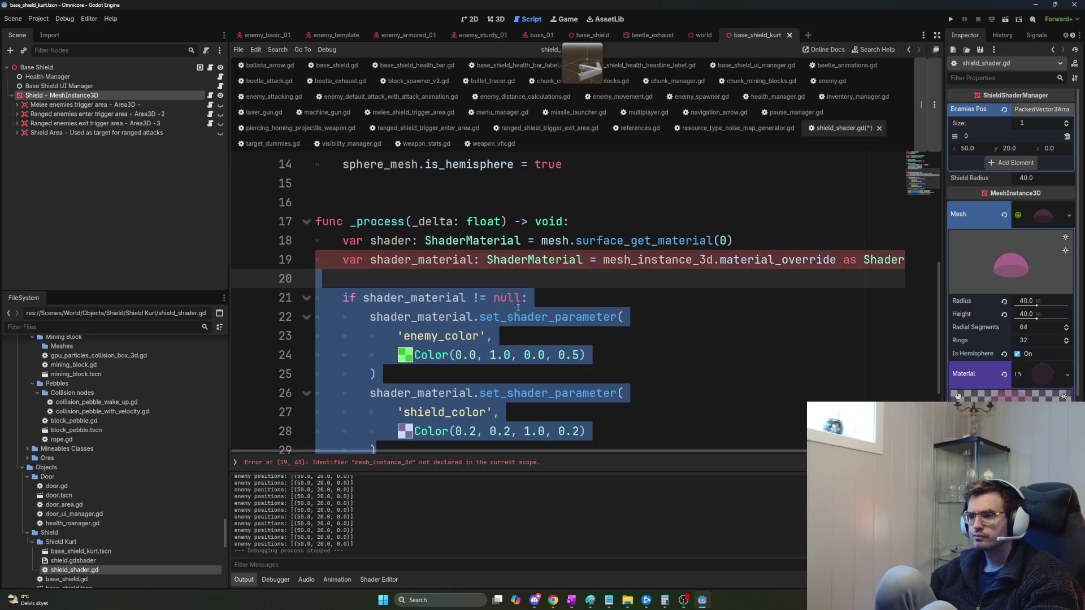
Rename the mesh_instance_3d identifier to mesh and run the game with F5.
double_click(624, 262)
scroll(624, 264, "up", 3)
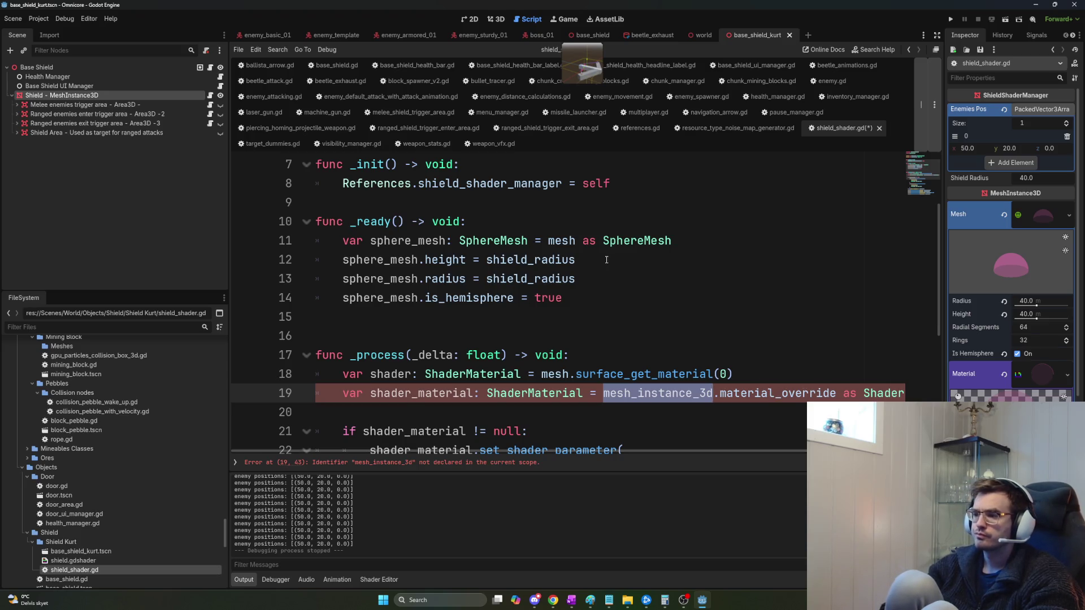
type("mesh")
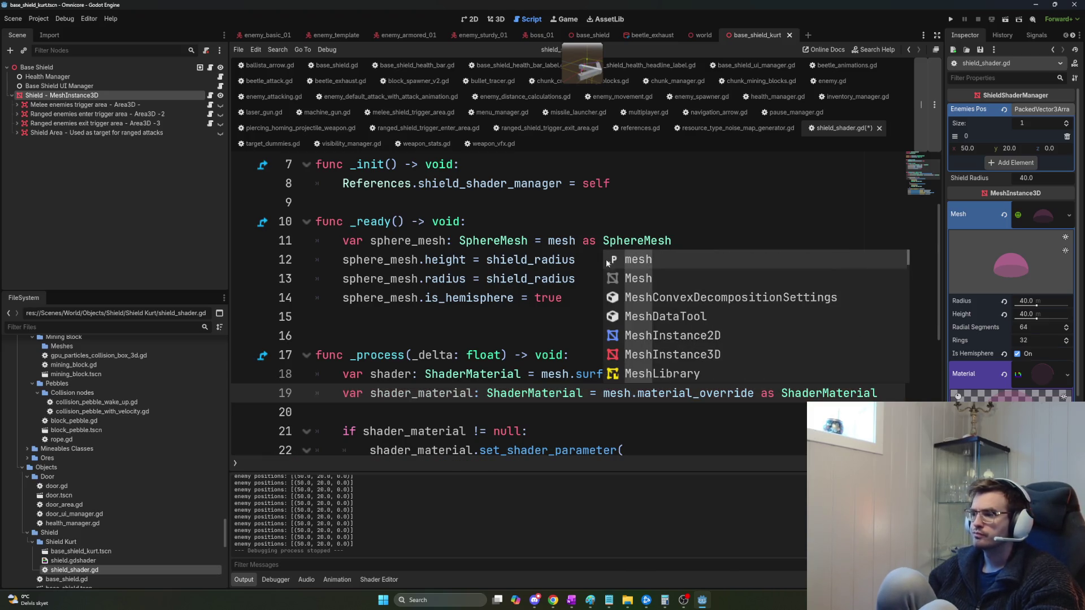
left_click(616, 424)
scroll(663, 416, "down", 1)
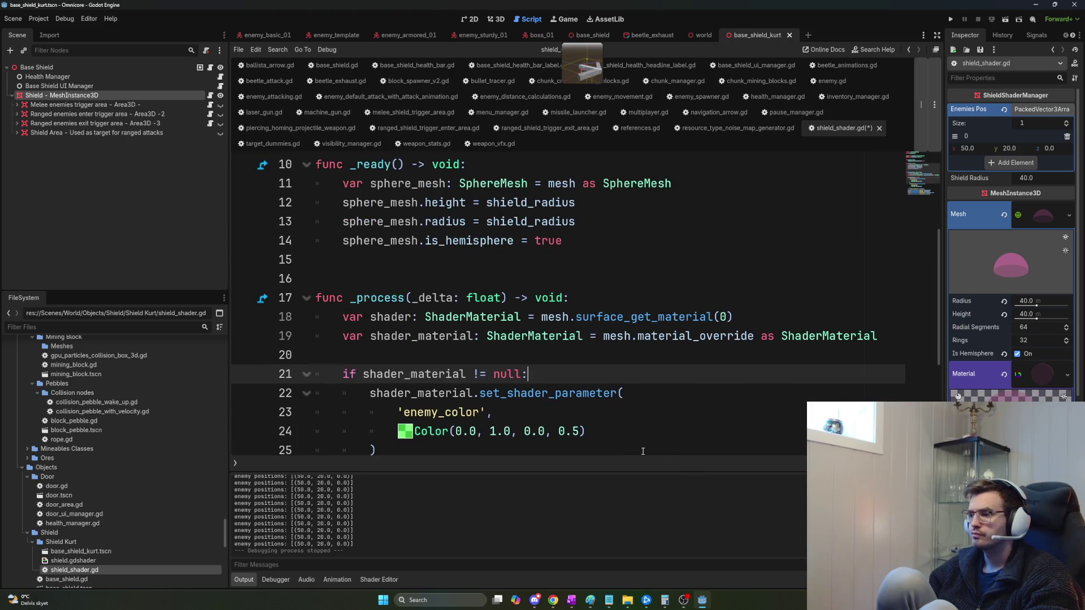
scroll(685, 406, "down", 2)
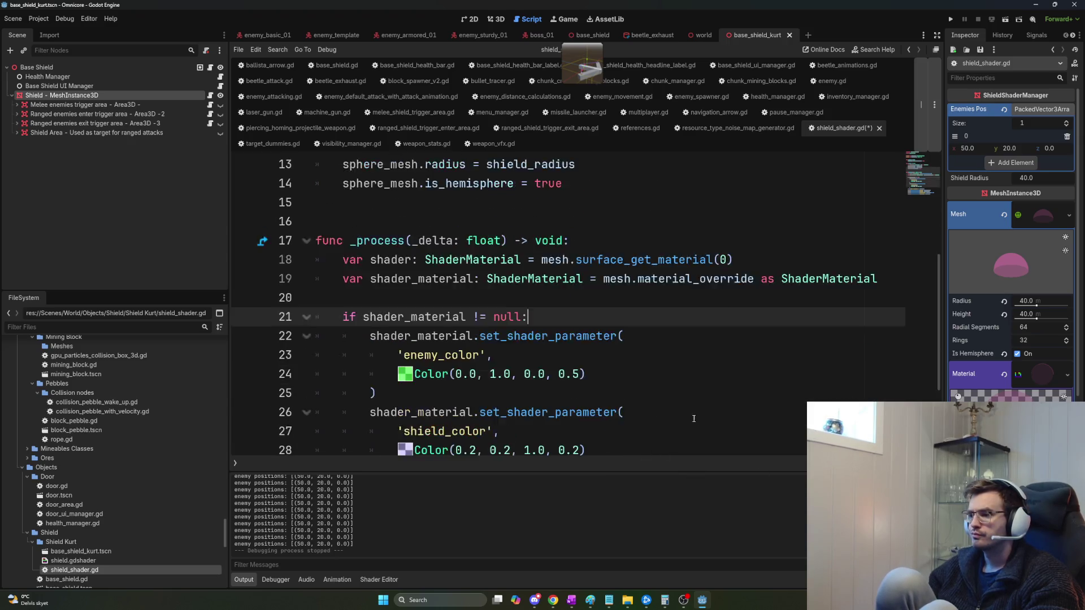
key("F5")
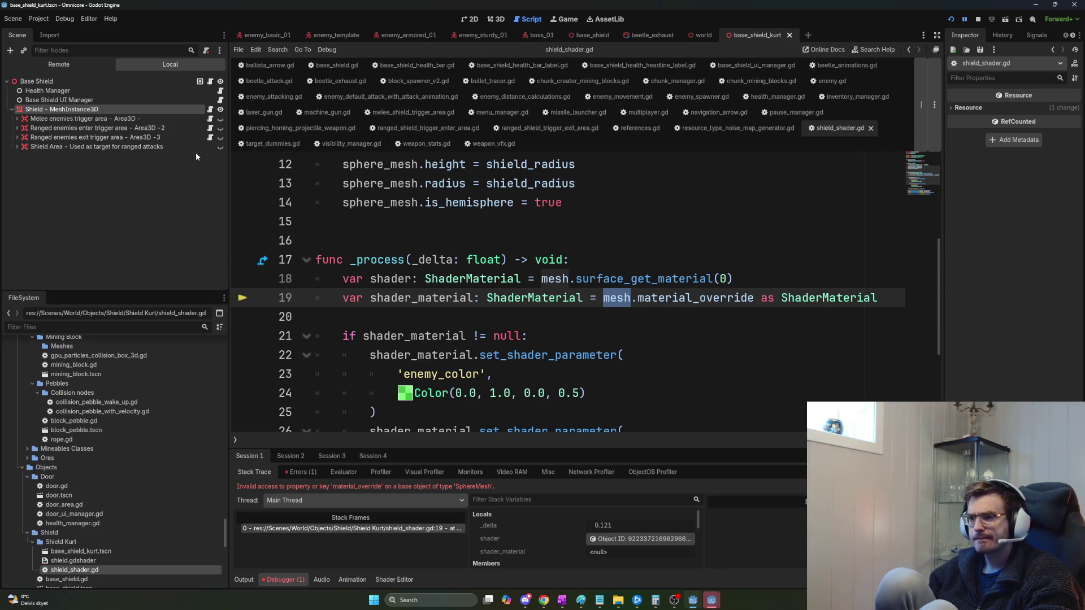
Remove the 'mesh.' prefix before material_override on line 19 and rerun the game.
key("Delete")
key("Delete")
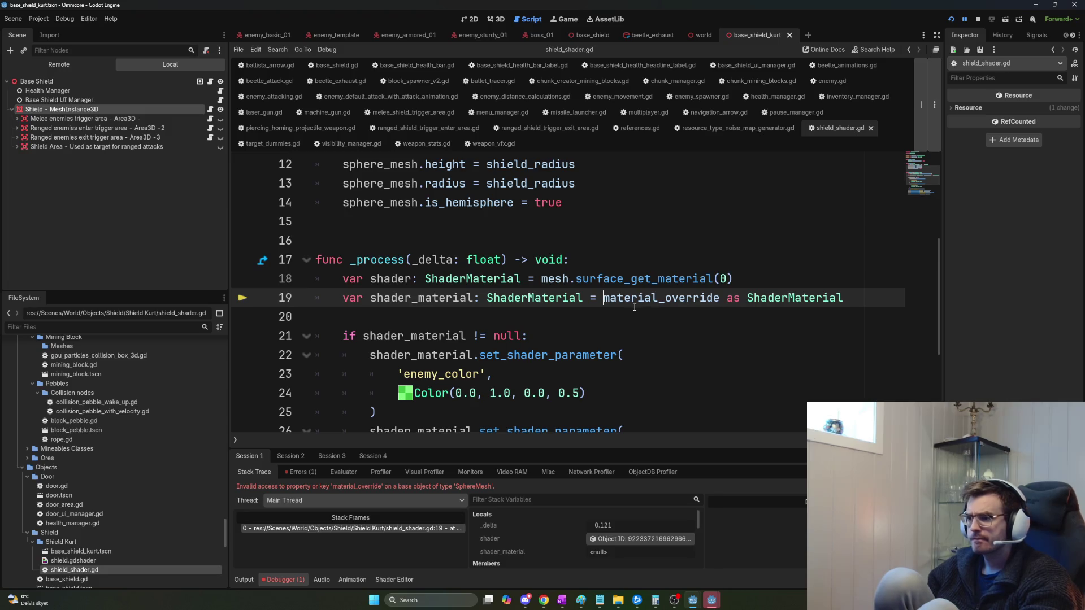
key("F5")
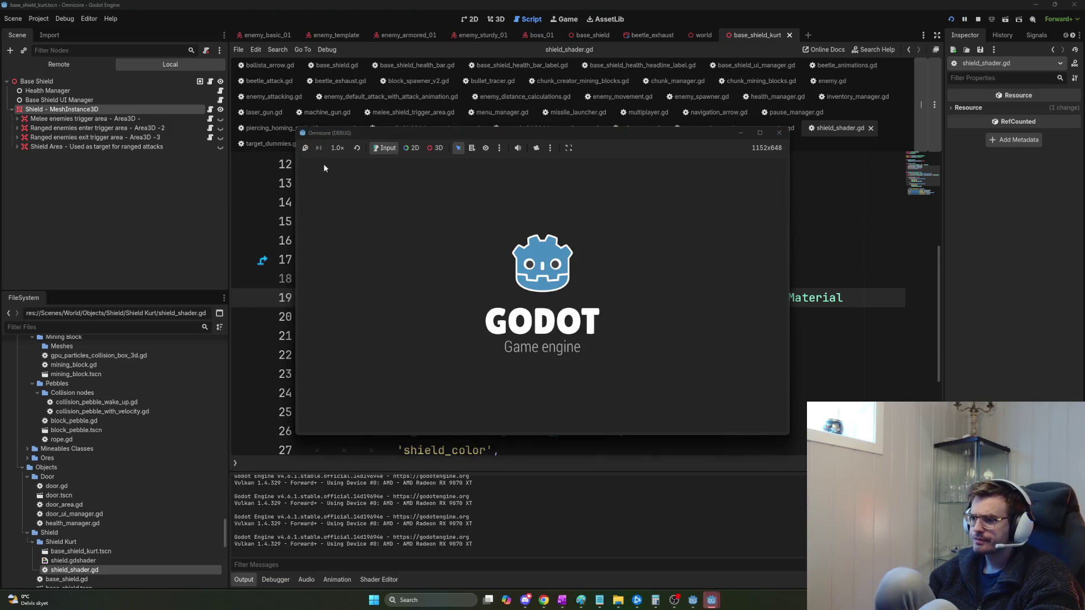
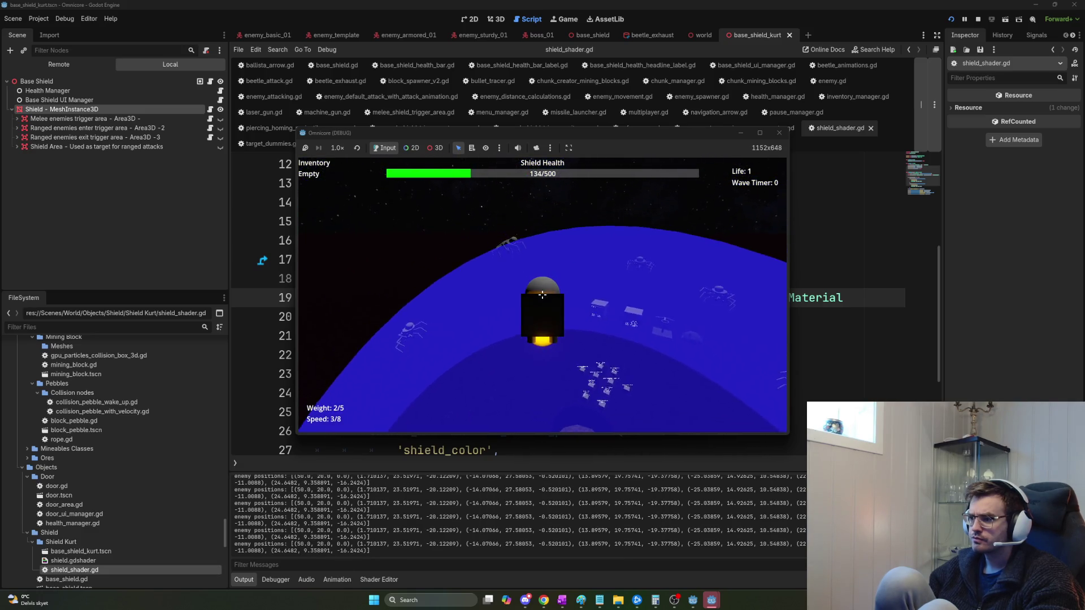
Stop the game, change shield_color on line 28 to Color(1, 0.2, 1.0, 1), and run it.
key("F8")
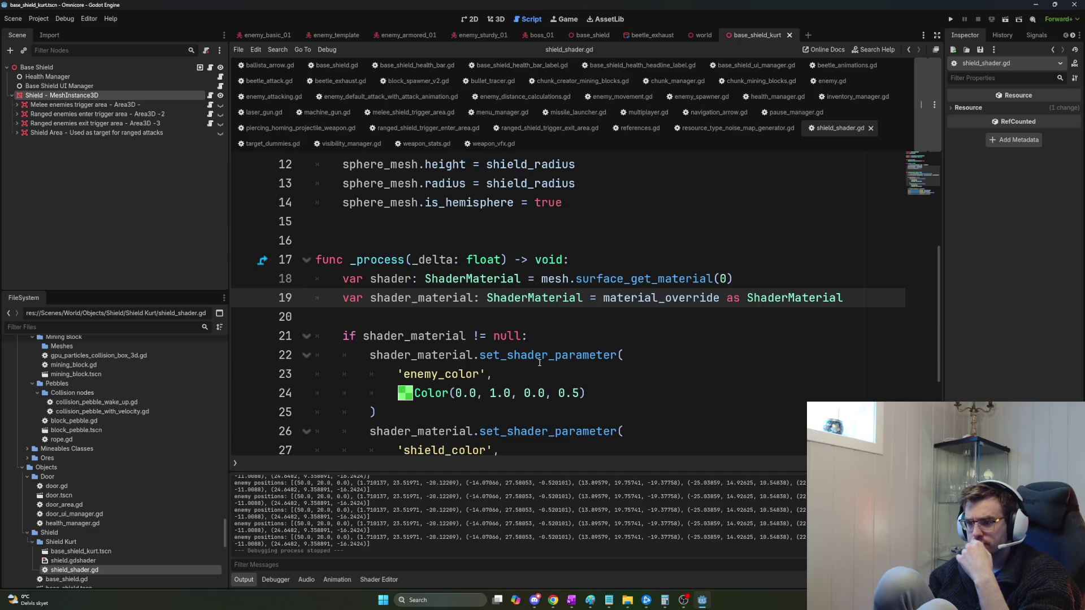
scroll(539, 363, "down", 1)
scroll(537, 339, "down", 1)
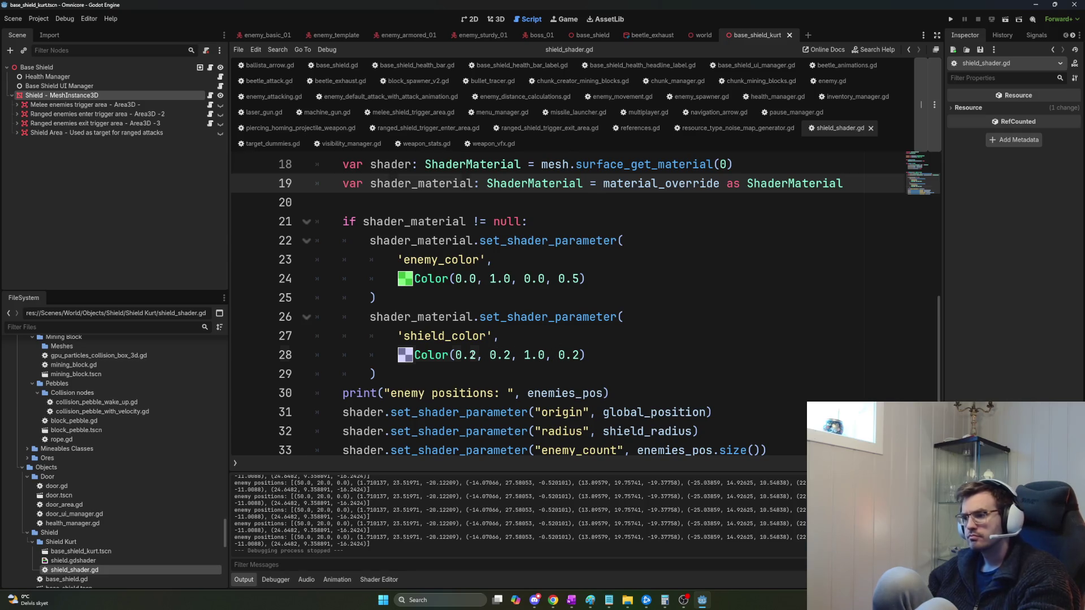
left_click(464, 355)
double_click(465, 355)
type("1")
key("Up")
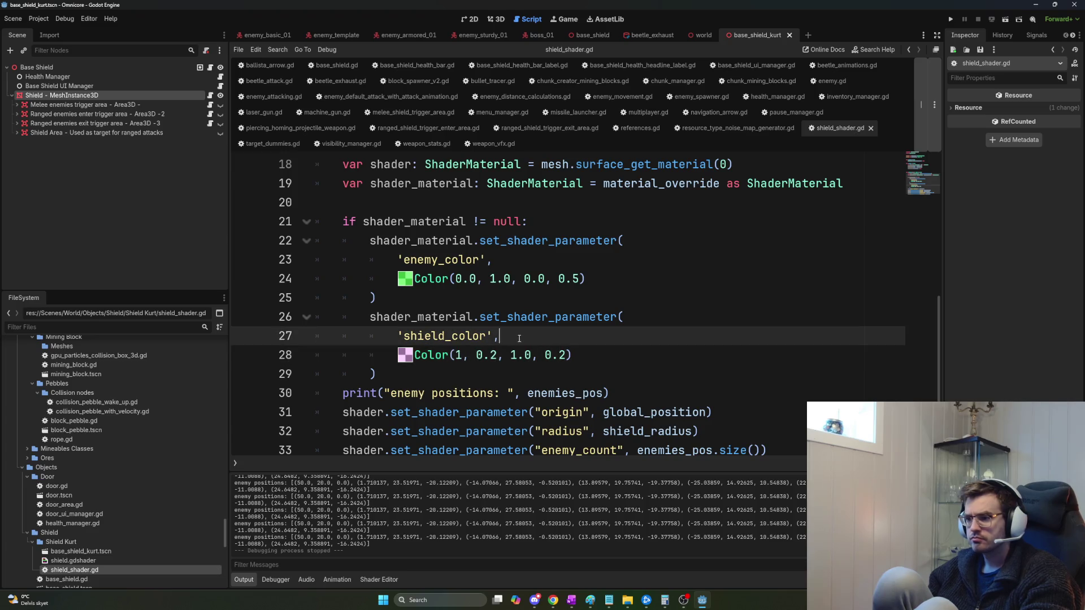
double_click(493, 355)
type("1")
key("Up")
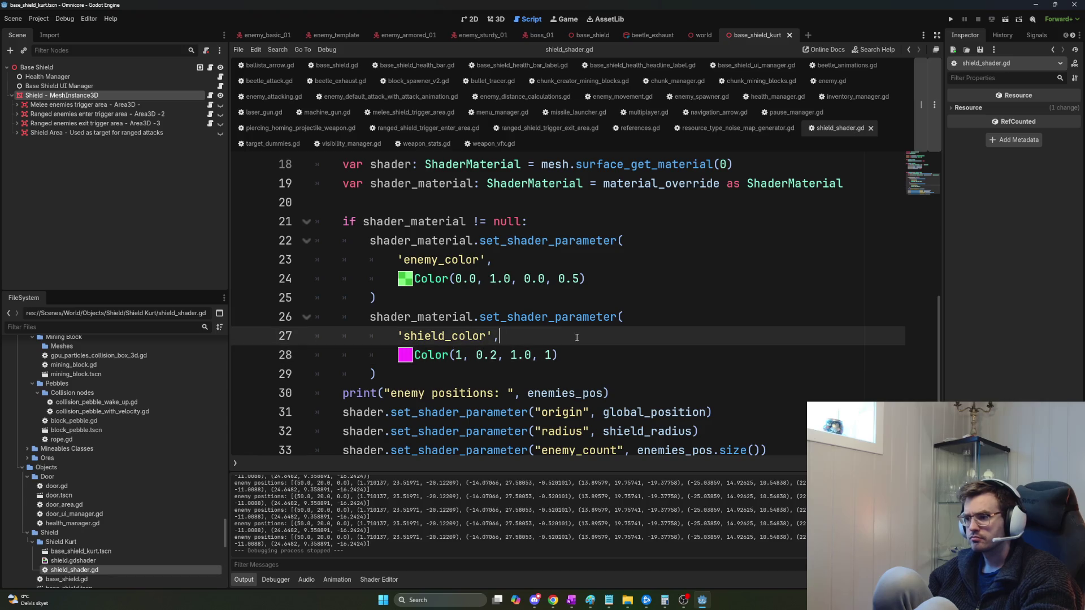
key("F5")
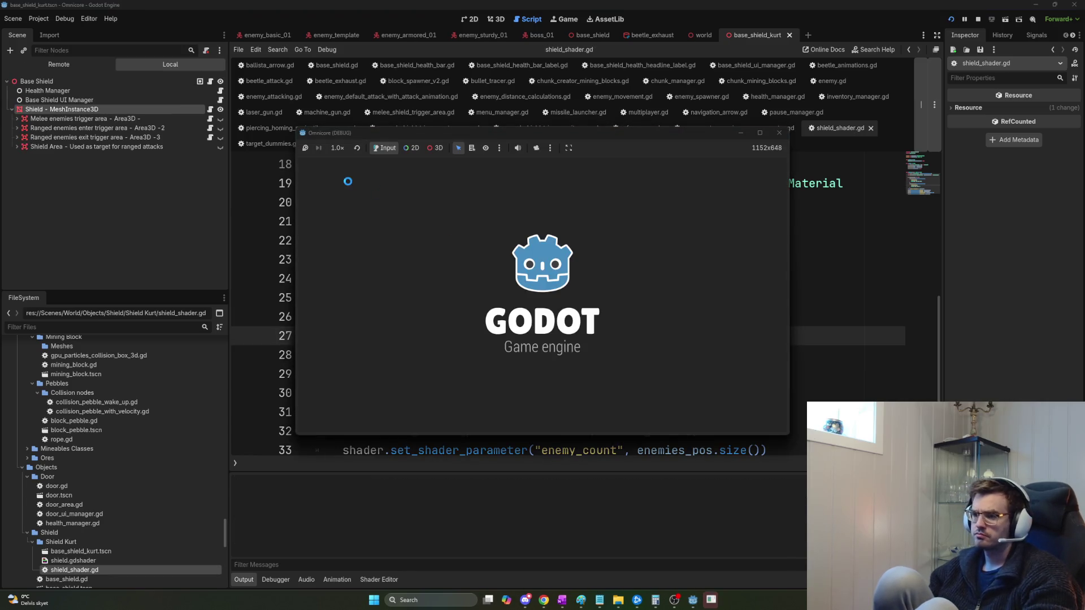
Play briefly in the game window to check the magenta shield, then stop the playtest.
left_click(326, 167)
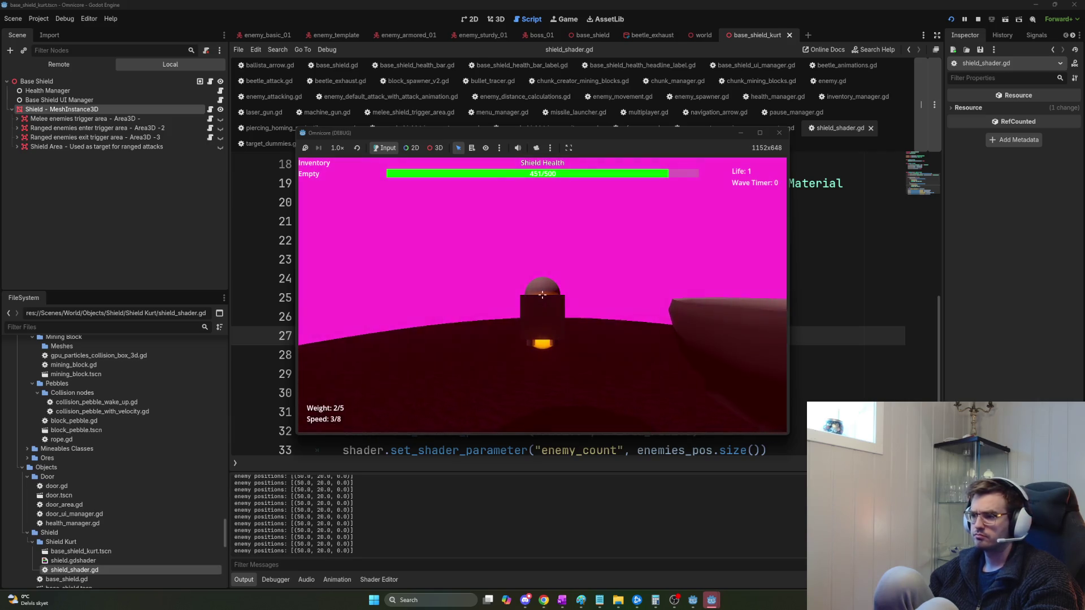
key("F8")
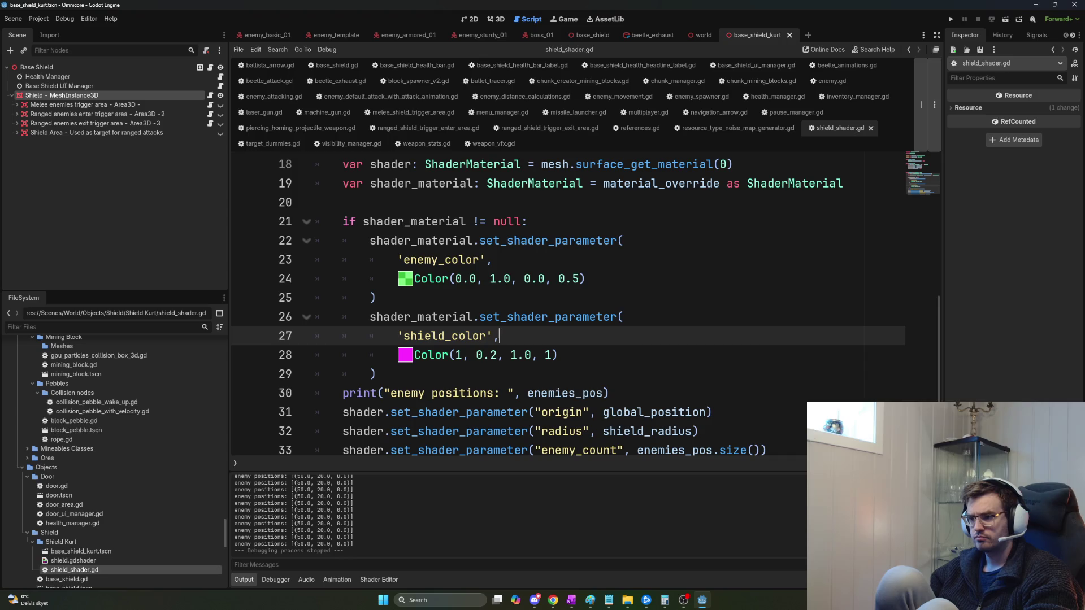
scroll(465, 342, "down", 1)
Replace 'shader' with 'shader_material' on lines 31–34, save, and stop the next run.
double_click(395, 183)
key("ctrl+c")
double_click(362, 374)
key("ctrl+v")
double_click(362, 393)
key("ctrl+v")
double_click(362, 413)
key("ctrl+v")
double_click(363, 432)
key("ctrl+v")
key("ctrl+s")
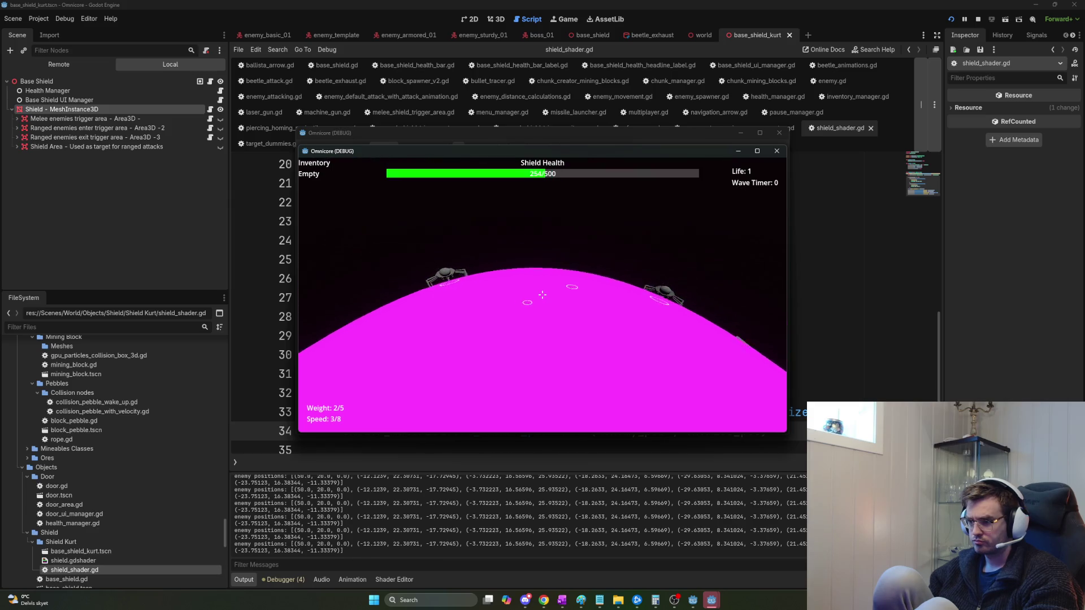
key("F8")
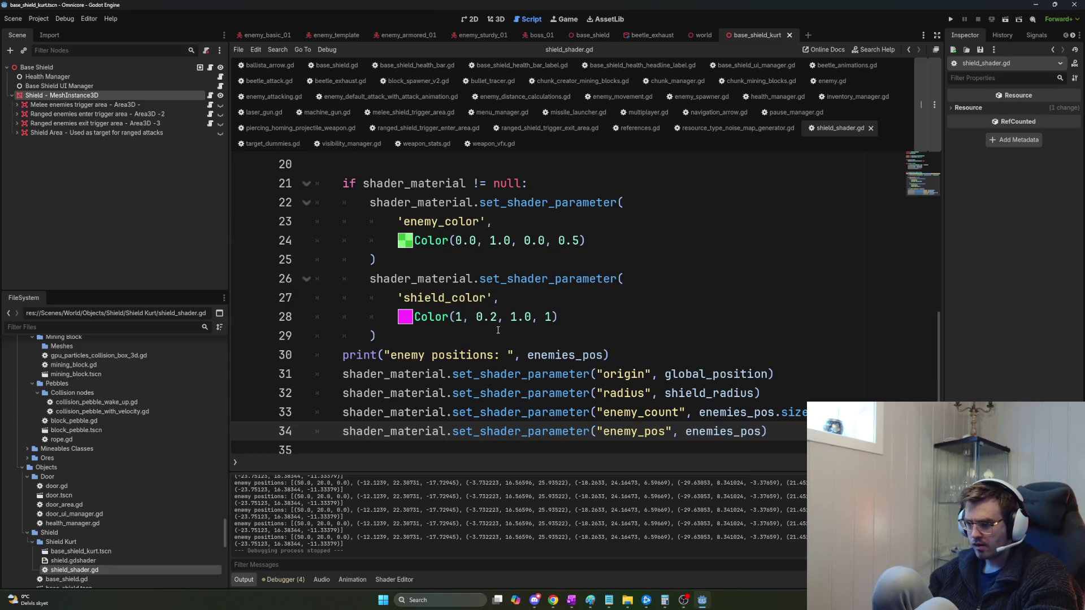
Remove line 18's unused `var shader` surface_get_material(0) declaration from _process.
scroll(436, 336, "up", 1)
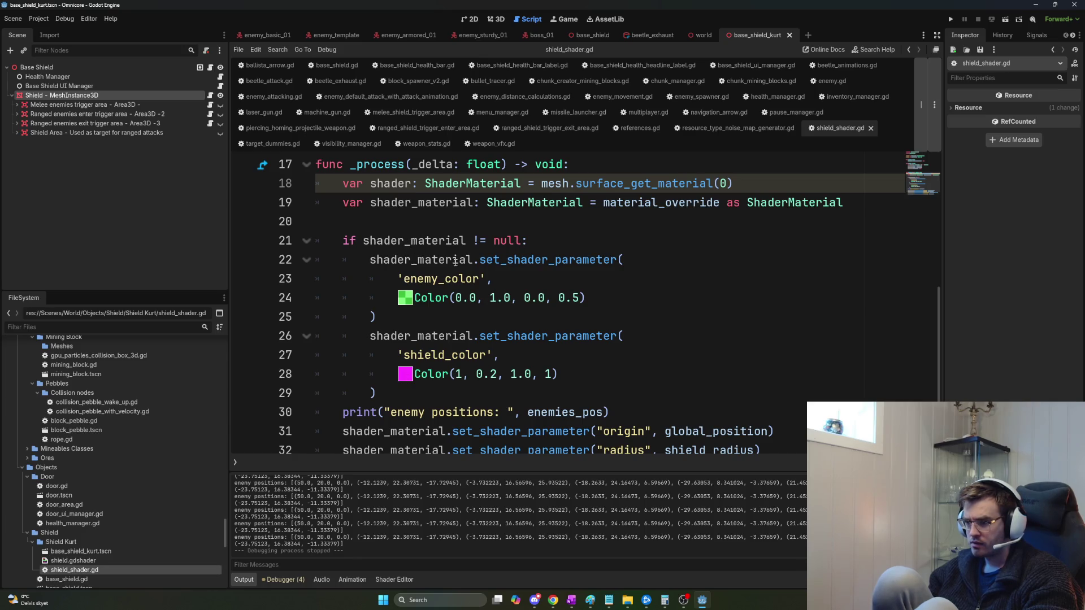
double_click(685, 205)
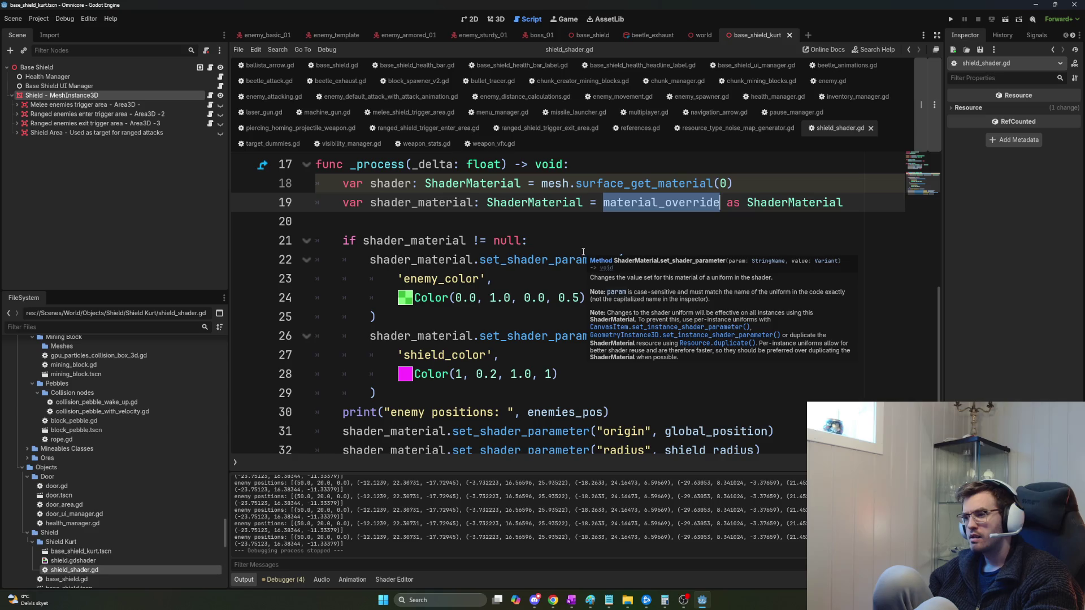
double_click(556, 184)
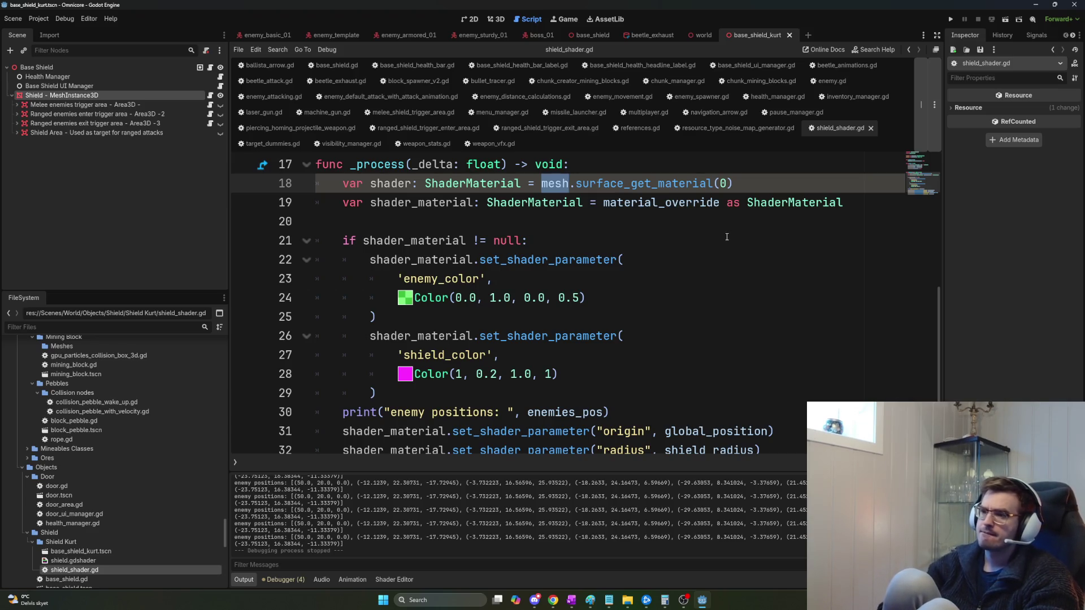
key("Delete")
key("Delete")
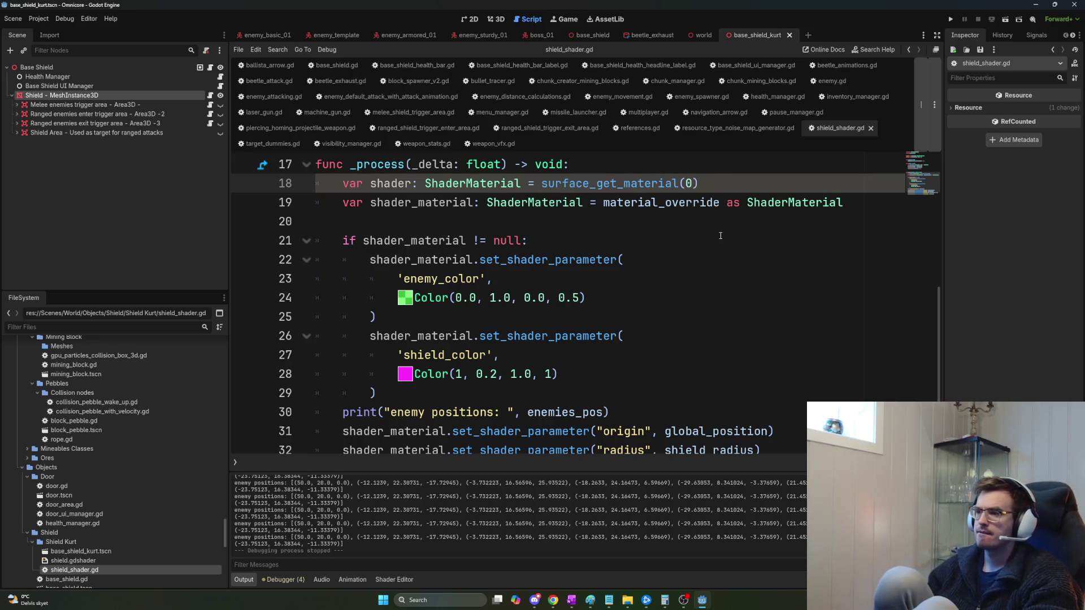
left_click(616, 224)
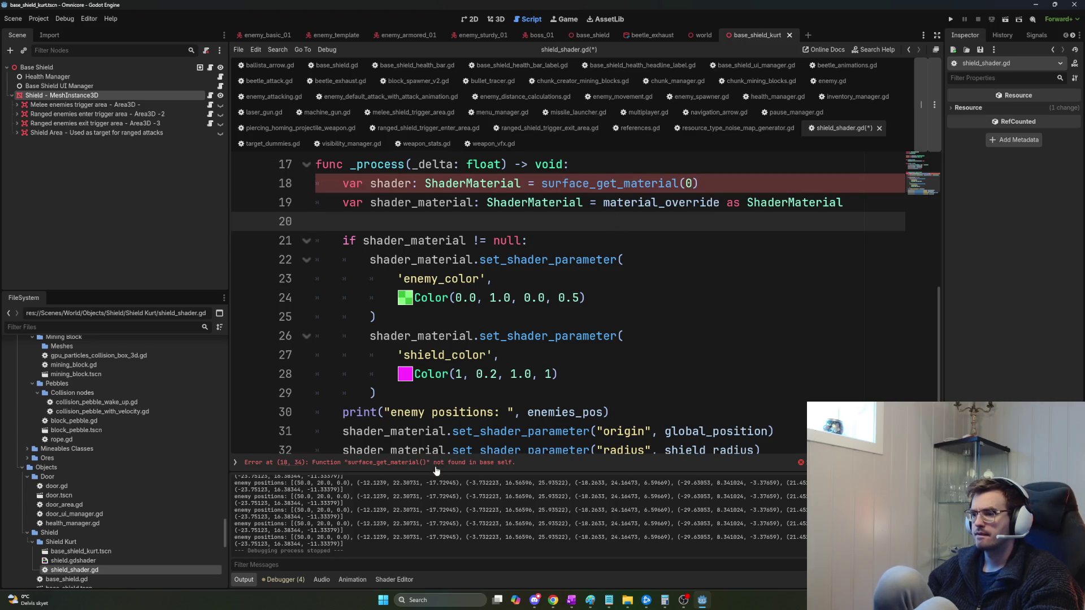
key("ctrl+z")
key("ctrl+z")
key("ctrl+z")
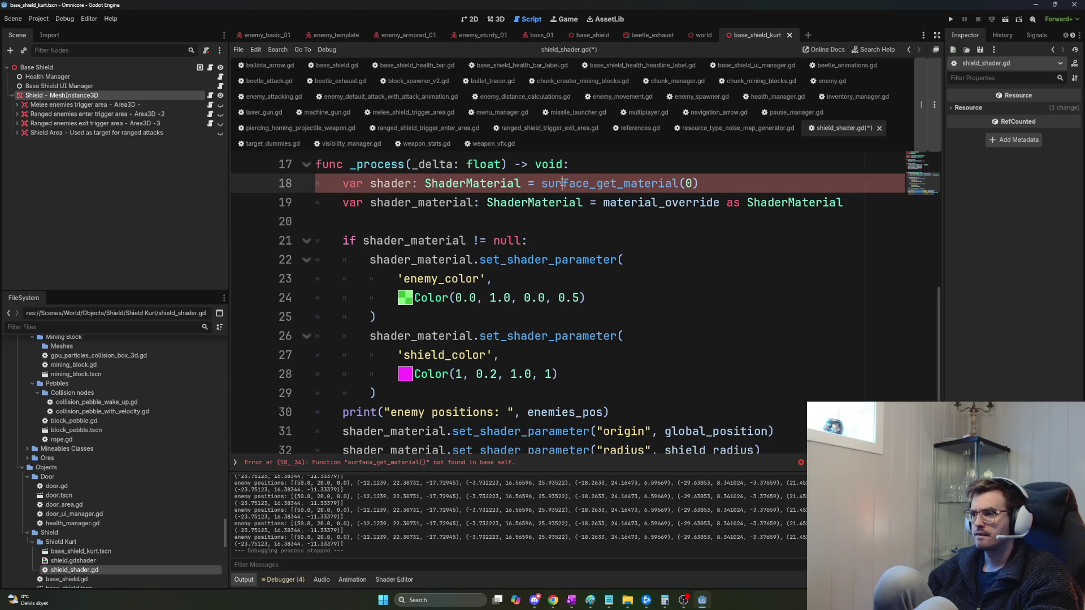
left_click(768, 185)
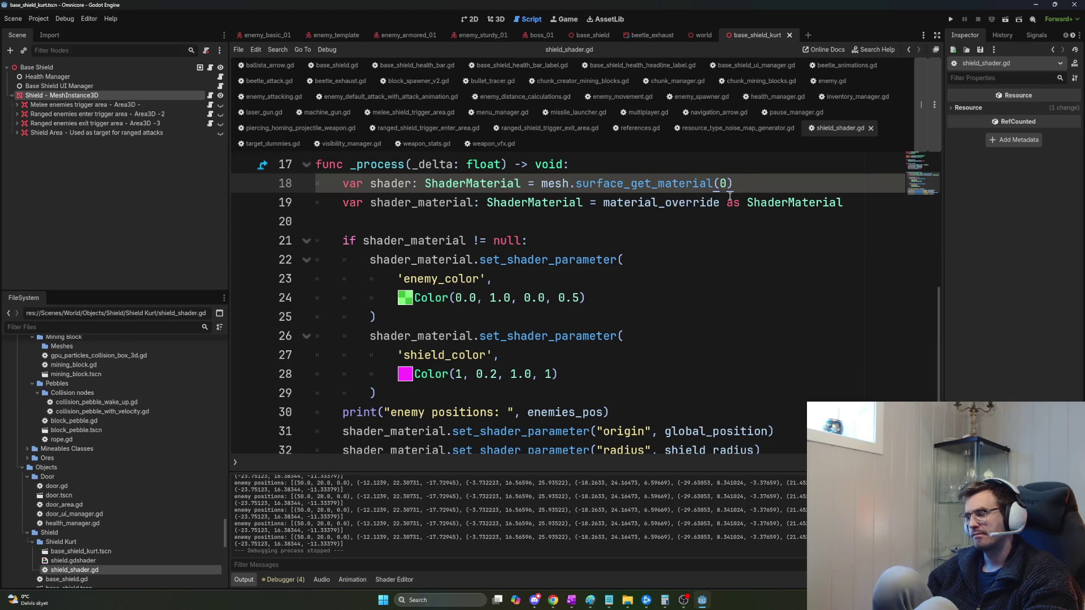
left_click_drag(732, 183, 347, 190)
key("BackSpace")
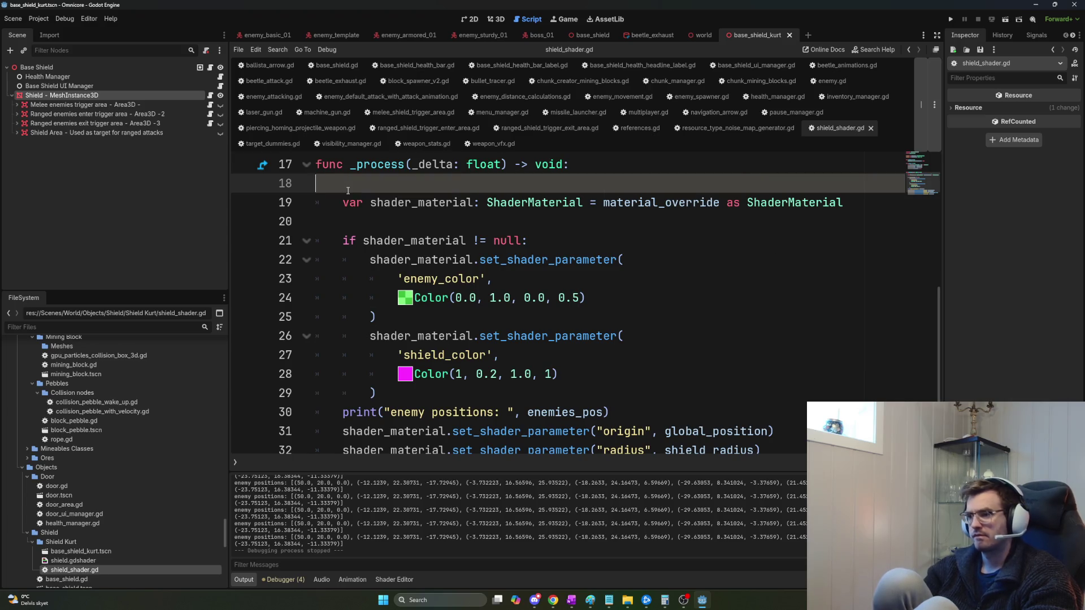
Delete the colour-setting if block from _process and save the script.
key("BackSpace")
key("BackSpace")
left_click_drag(377, 373, 339, 224)
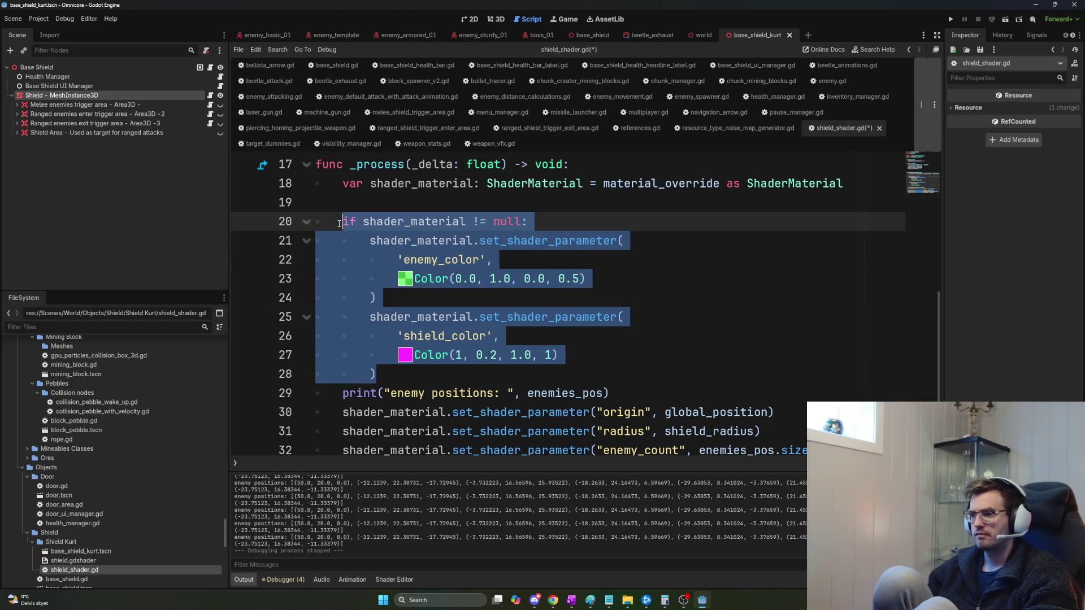
key("BackSpace")
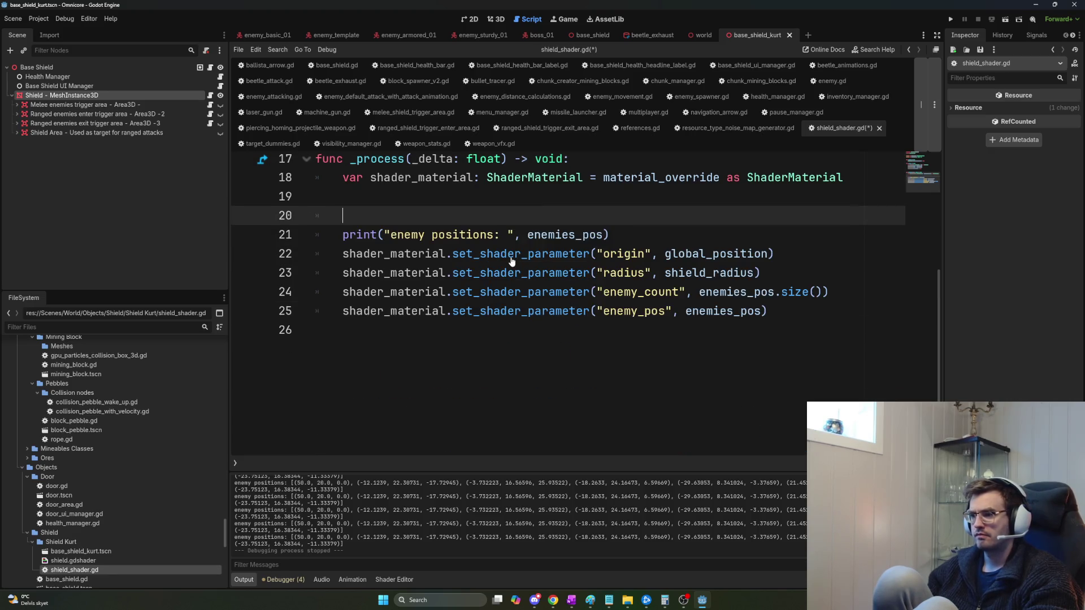
key("BackSpace")
key("BackSpace")
key("Return")
key("ctrl+s")
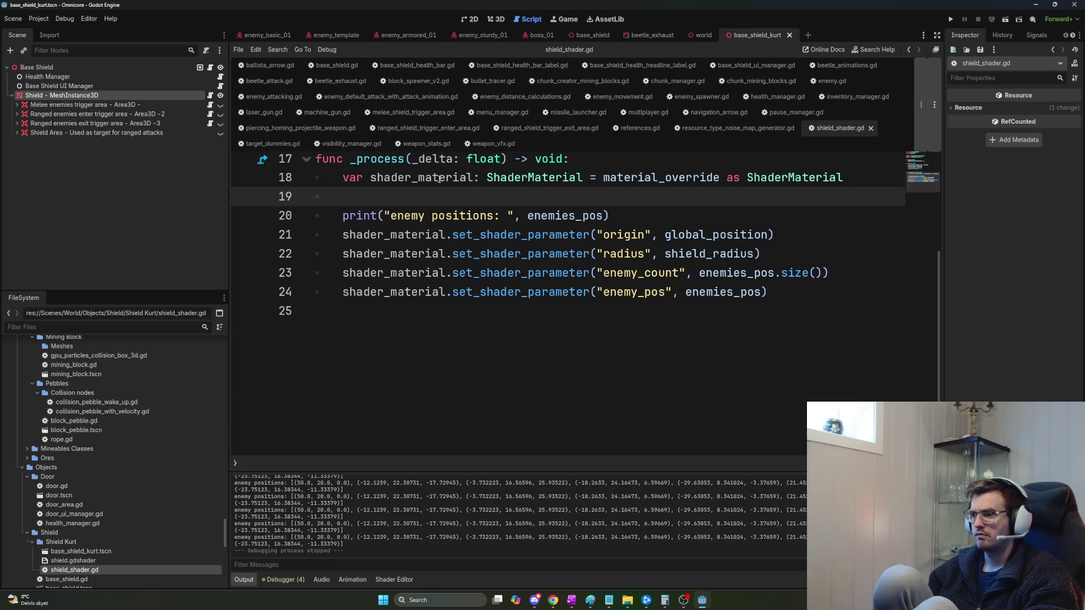
Move the shader_material declaration line out of _process to the end of _ready.
scroll(479, 229, "up", 4)
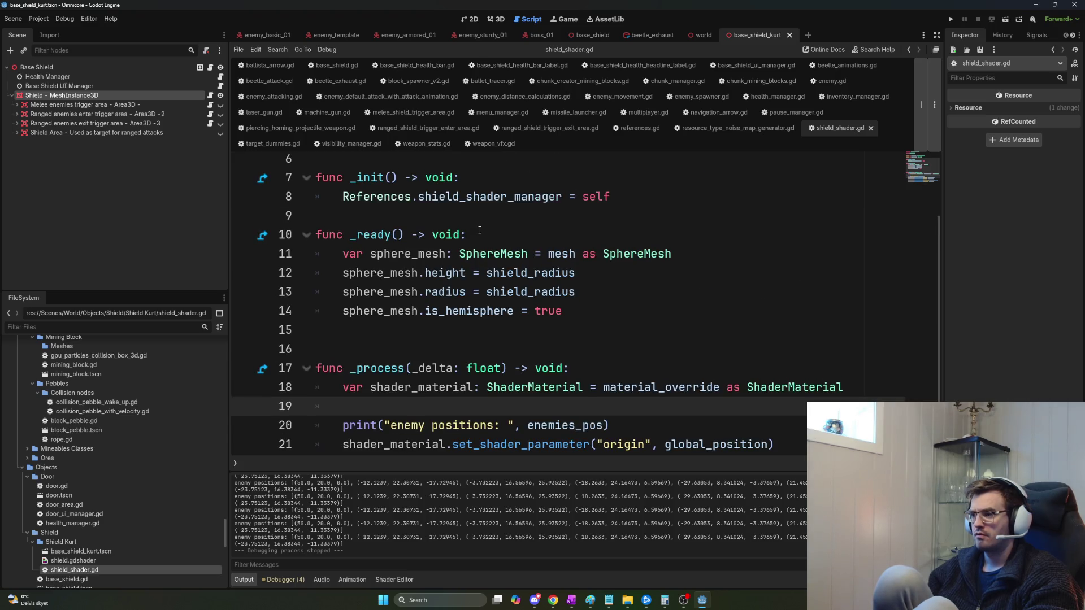
left_click_drag(837, 388, 343, 387)
key("BackSpace")
left_click(564, 317)
key("Return")
key("Return")
key("ctrl+v")
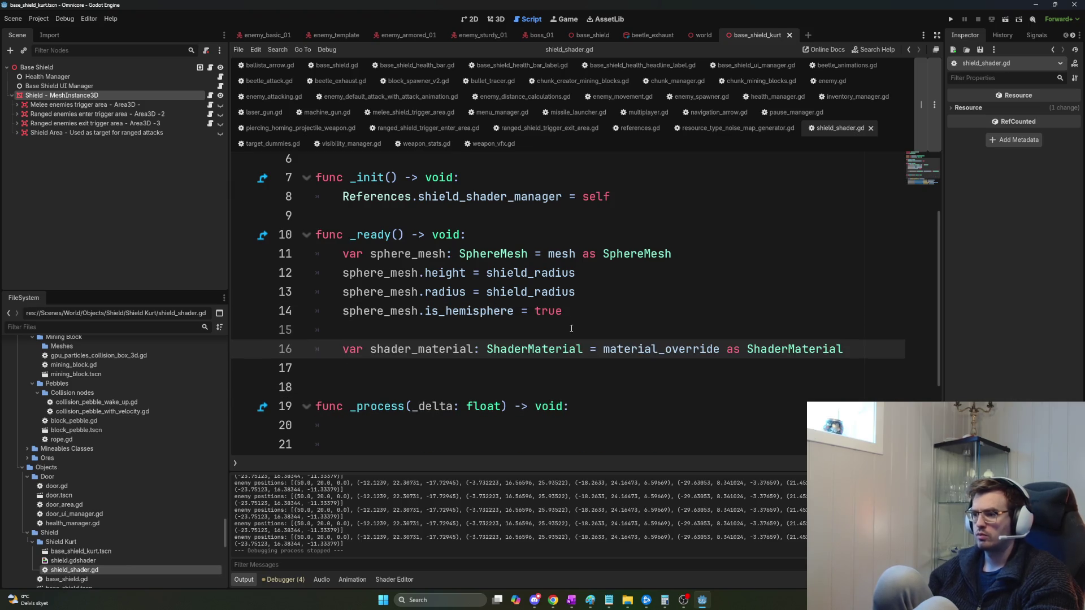
Declare shader_material at script level above _init using the cut declaration.
scroll(590, 356, "down", 2)
double_click(421, 240)
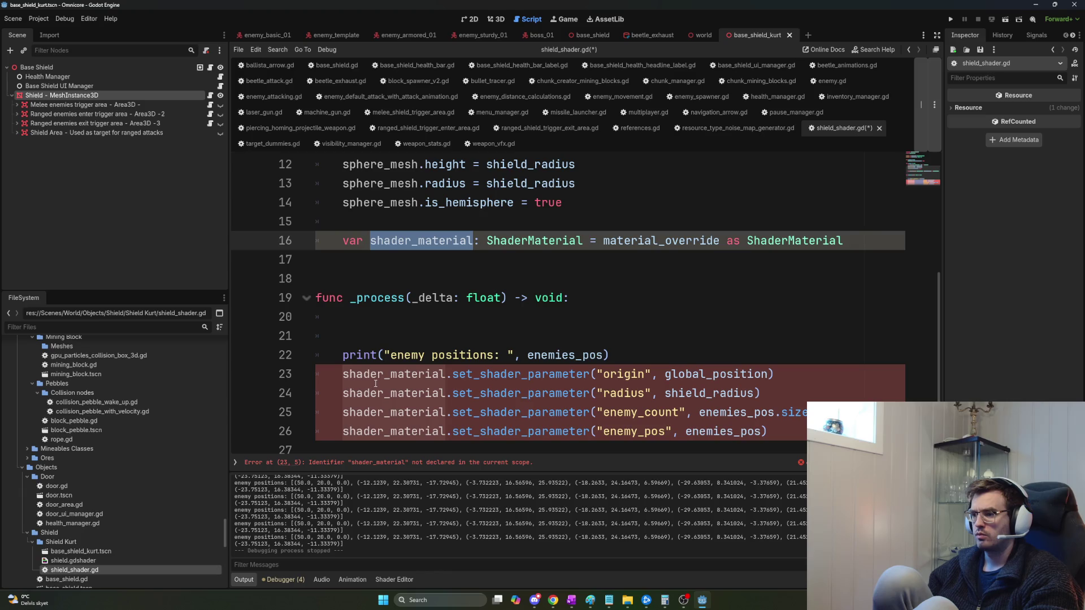
left_click_drag(342, 242, 582, 242)
key("ctrl+c")
key("BackSpace")
scroll(457, 289, "up", 2)
scroll(458, 289, "up", 1)
left_click(477, 221)
key("Return")
key("Return")
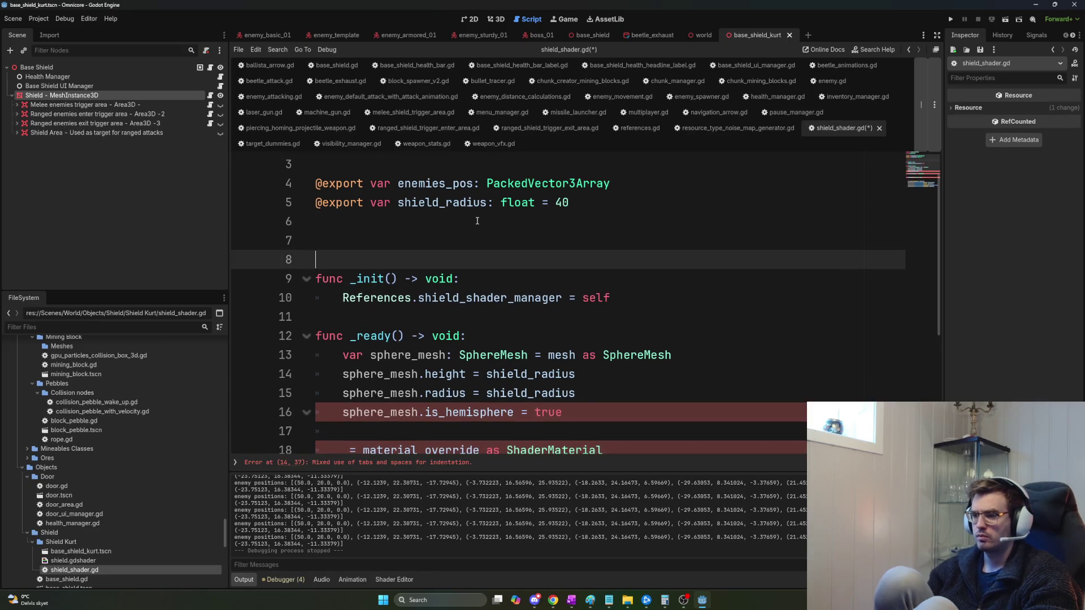
key("Up")
key("ctrl+v")
Make the _ready line assign shader_material from material_override.
double_click(411, 240)
key("ctrl+c")
scroll(486, 341, "down", 2)
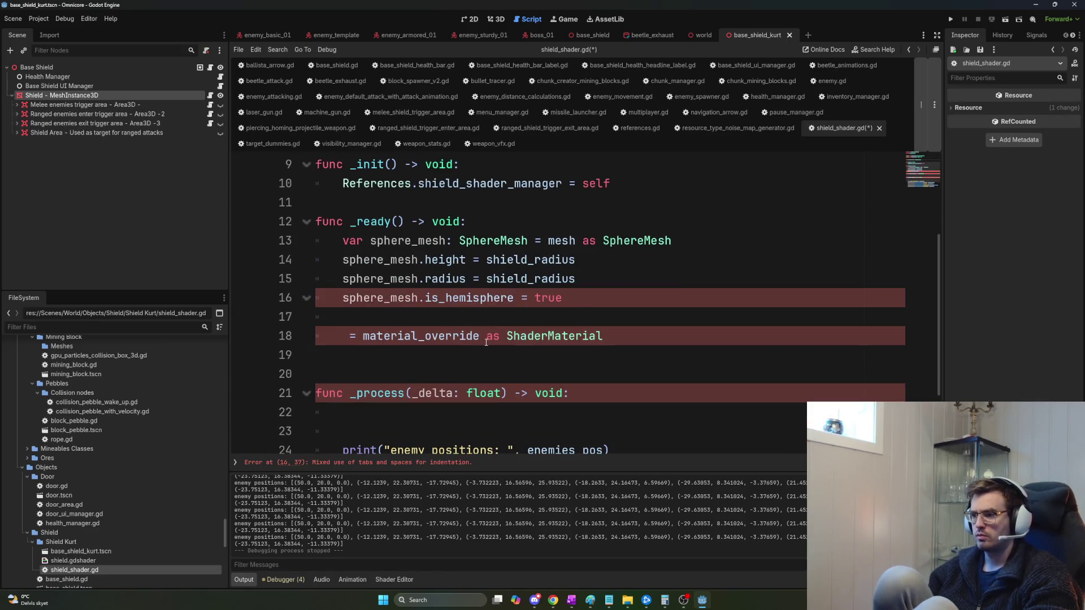
left_click(344, 334)
key("ctrl+v")
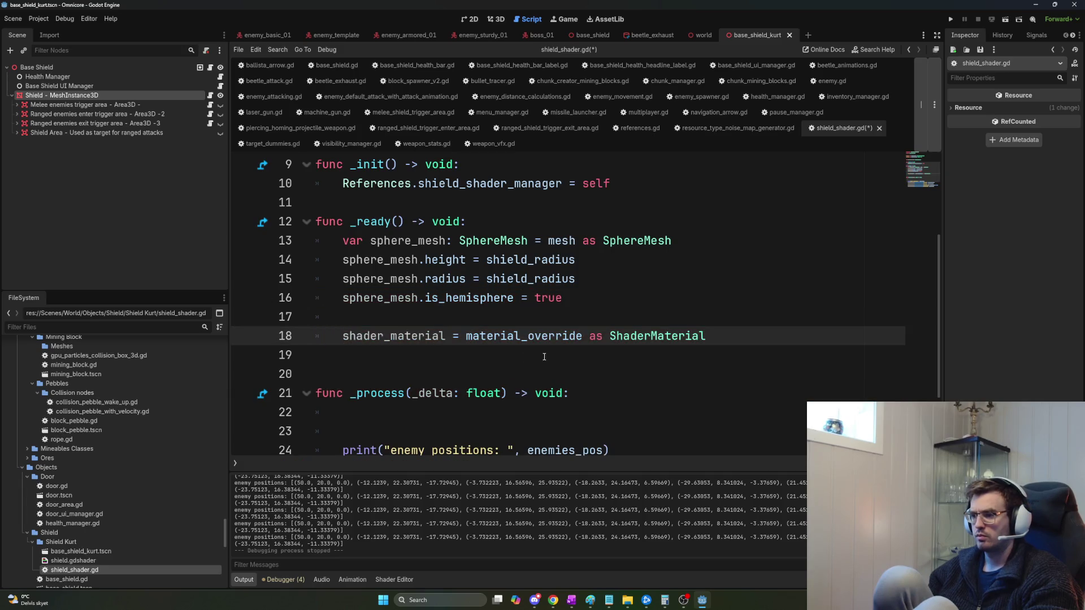
Delete the print statement and blank lines, save, and launch a playtest.
scroll(565, 361, "down", 2)
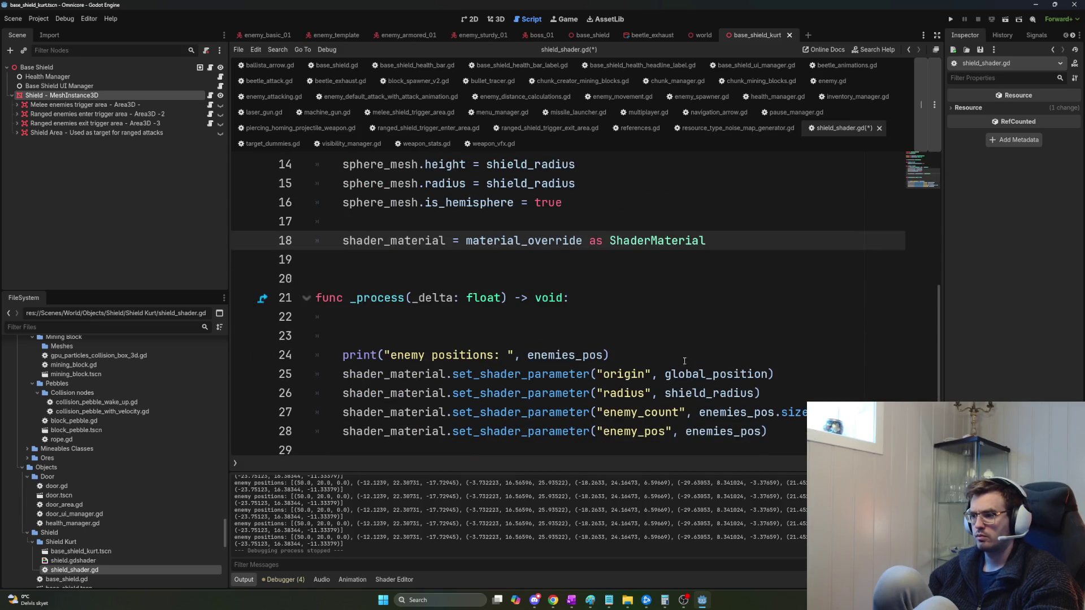
left_click_drag(689, 363, 328, 317)
key("BackSpace")
key("BackSpace")
key("ctrl+s")
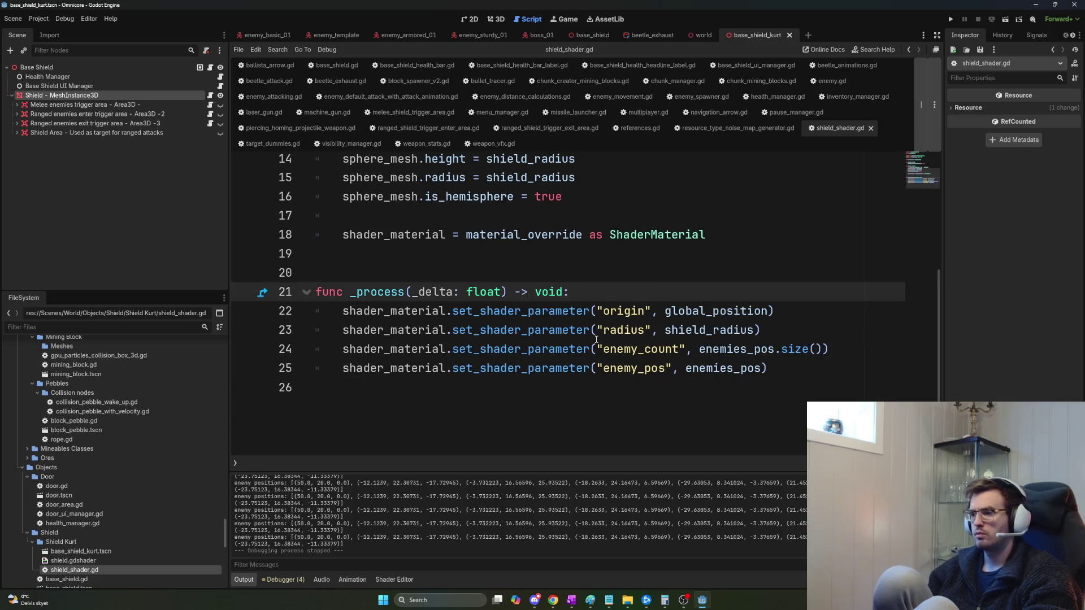
key("F5")
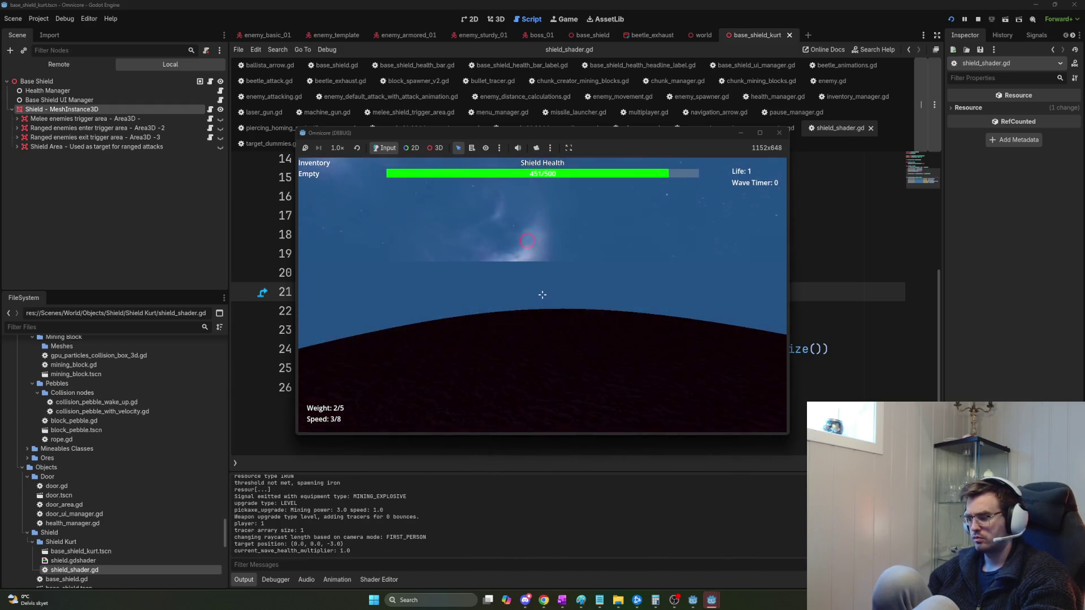
Stop the refactored-script playtest with F8.
key("F8")
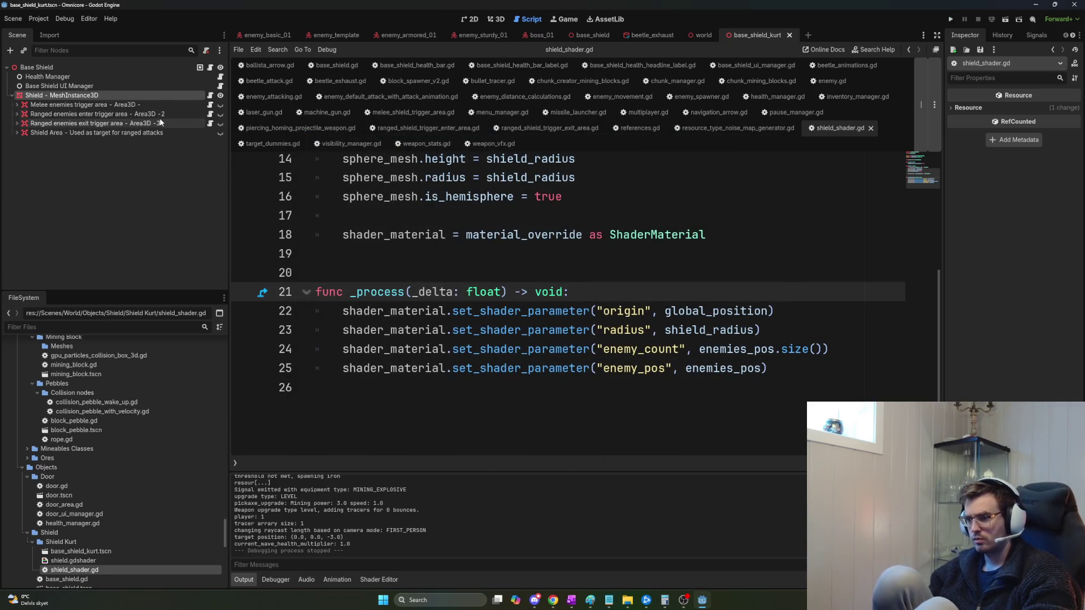
Select the Shield node and remove element 0 from its Enemies Pos array.
left_click(124, 96)
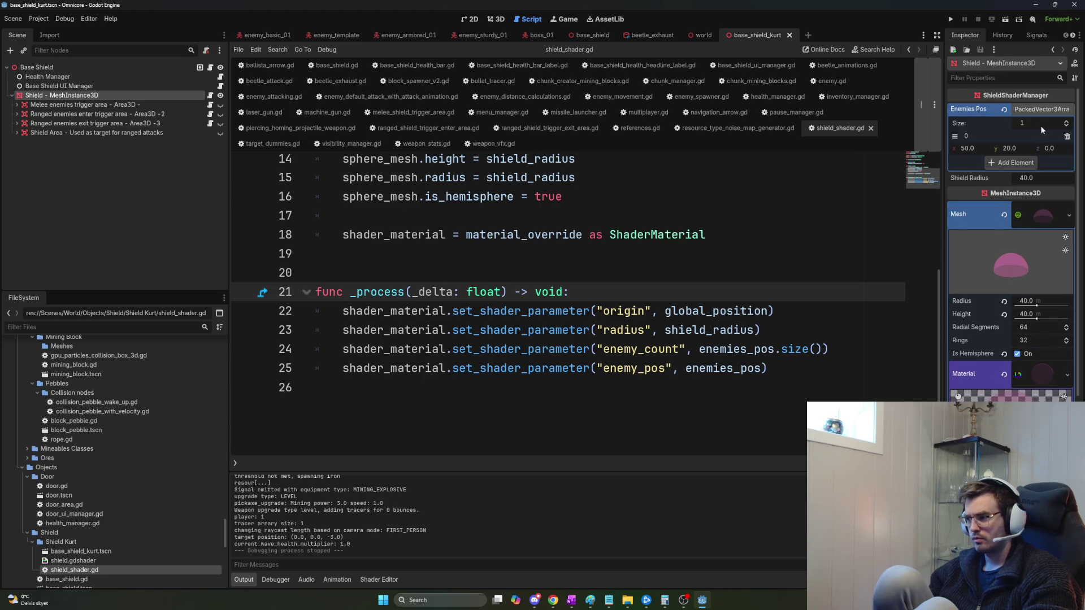
scroll(1045, 175, "down", 6)
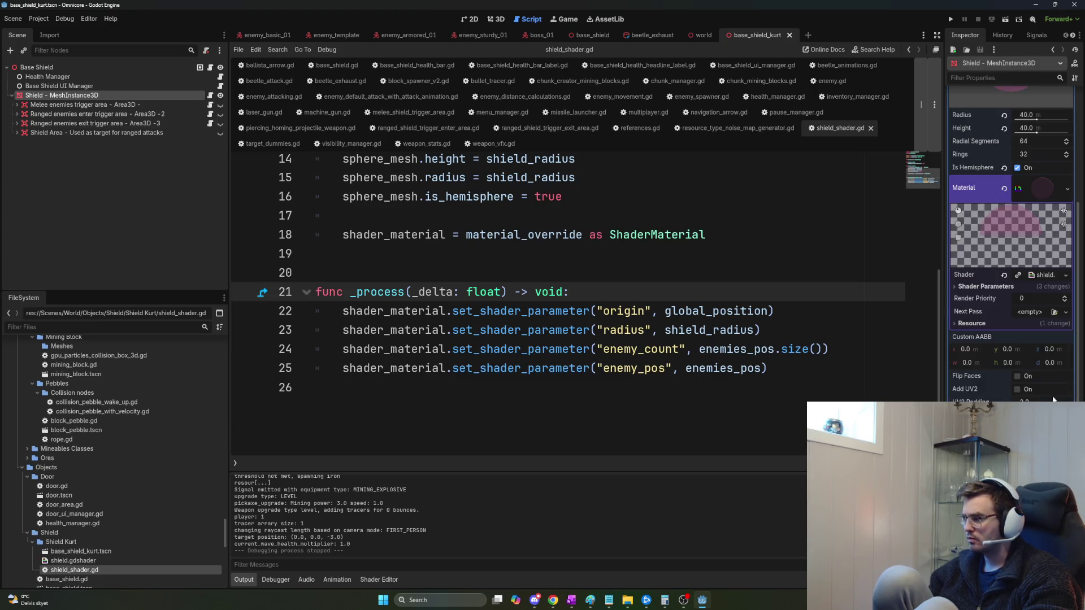
scroll(1011, 226, "up", 8)
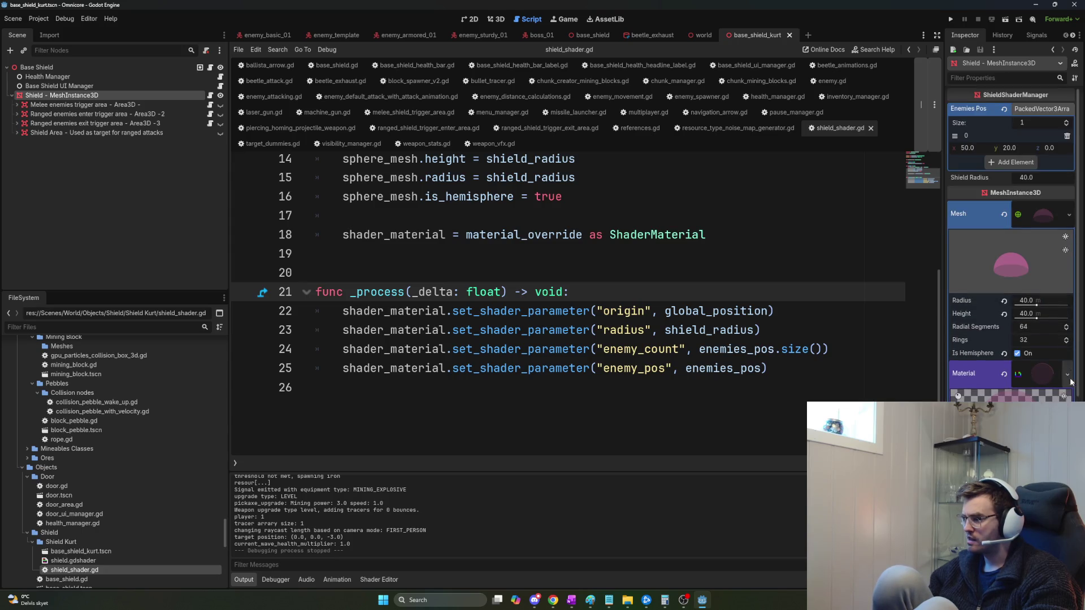
scroll(1045, 218, "down", 3)
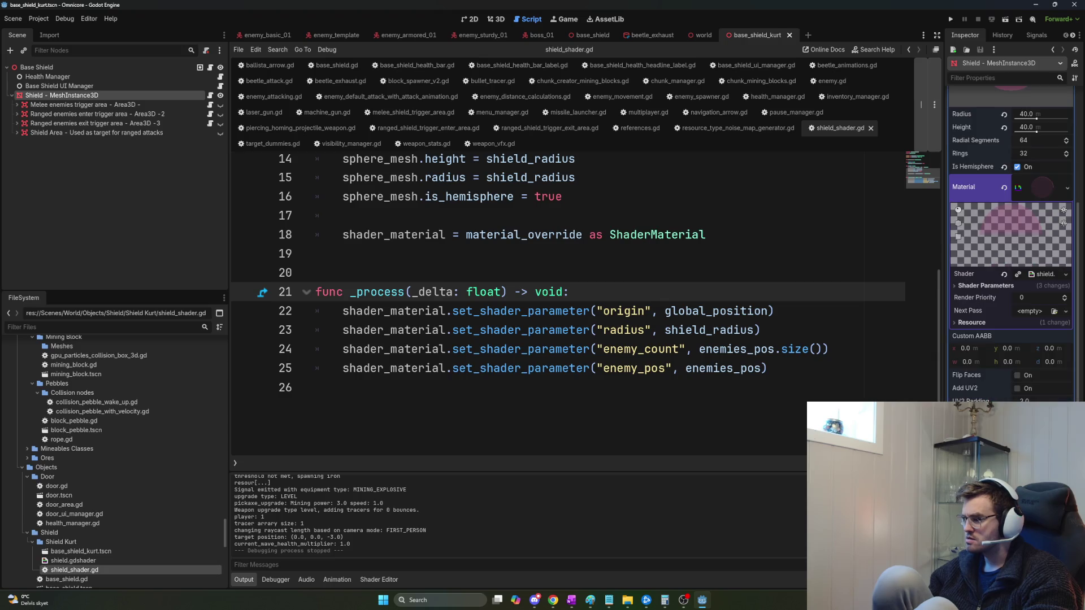
scroll(1052, 378, "down", 2)
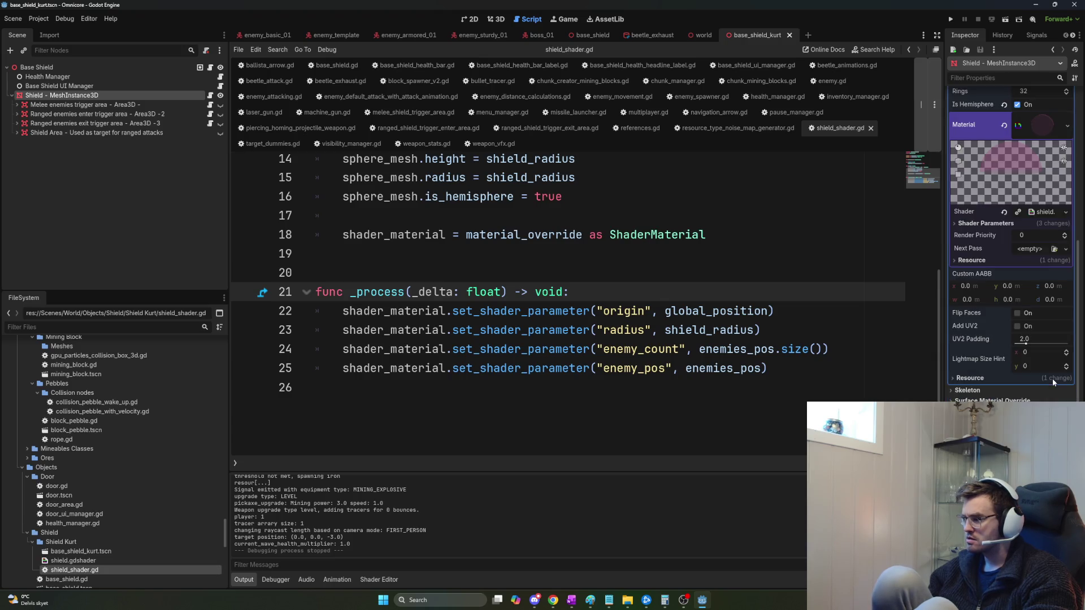
scroll(1052, 381, "up", 4)
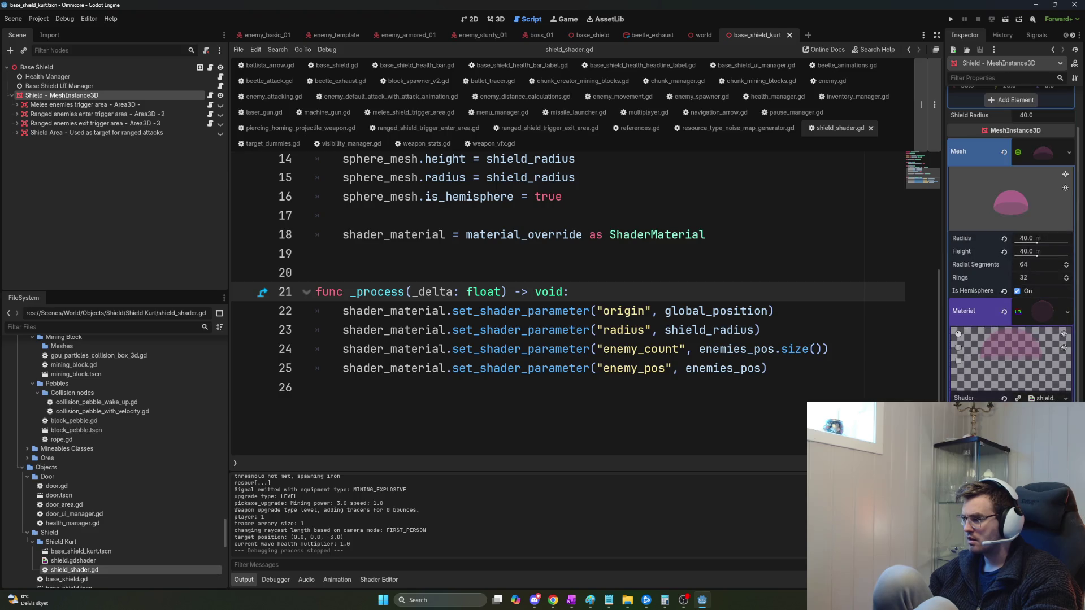
scroll(1065, 327, "up", 1)
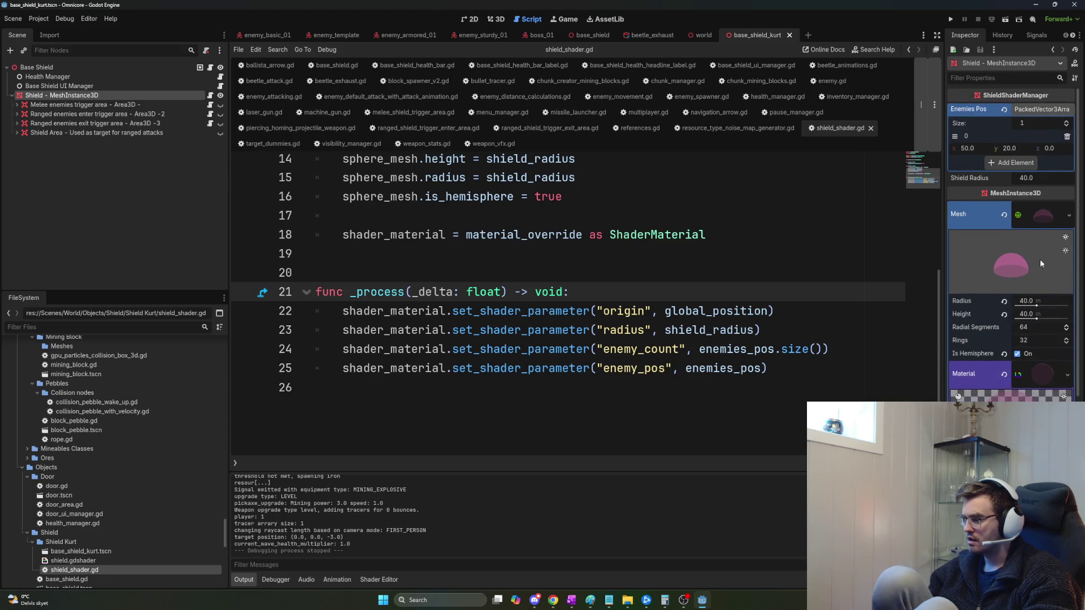
left_click(1066, 137)
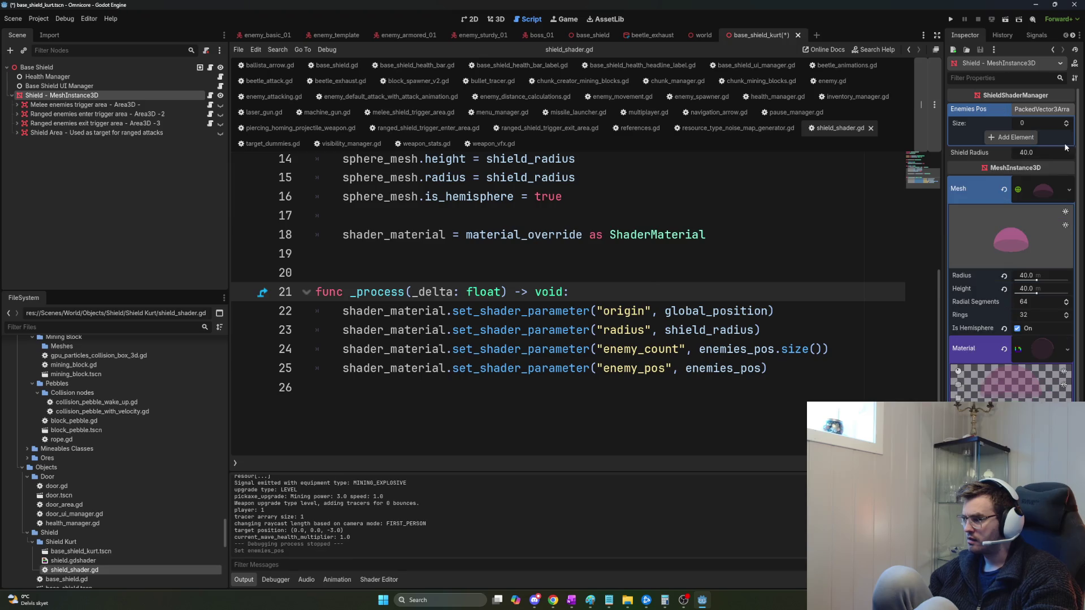
In shield.gdshader, set shield_color's red value to 0.218, then save and run.
double_click(84, 561)
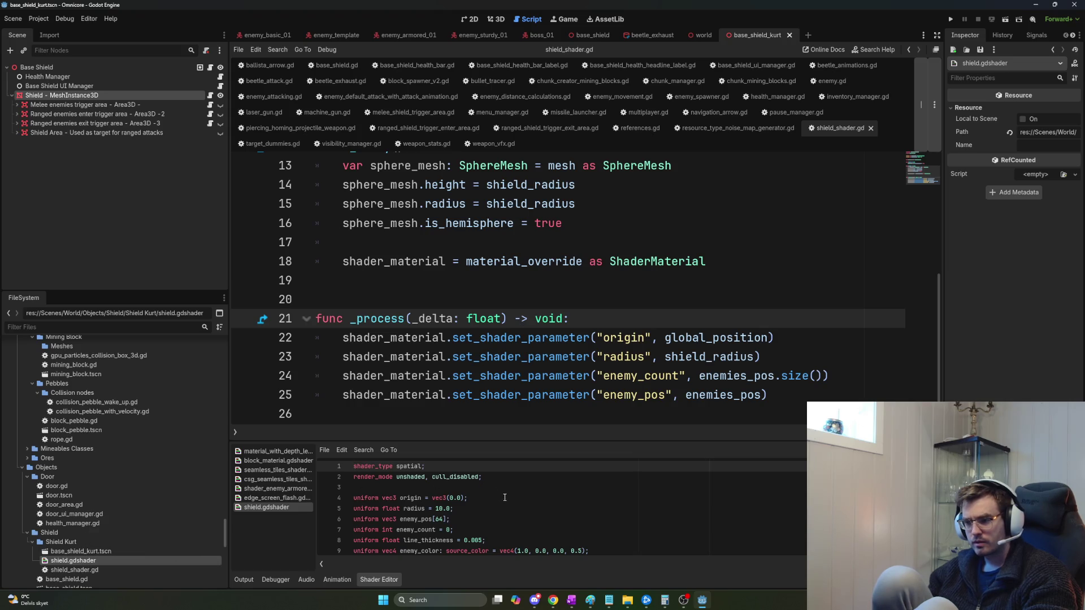
scroll(504, 497, "down", 1)
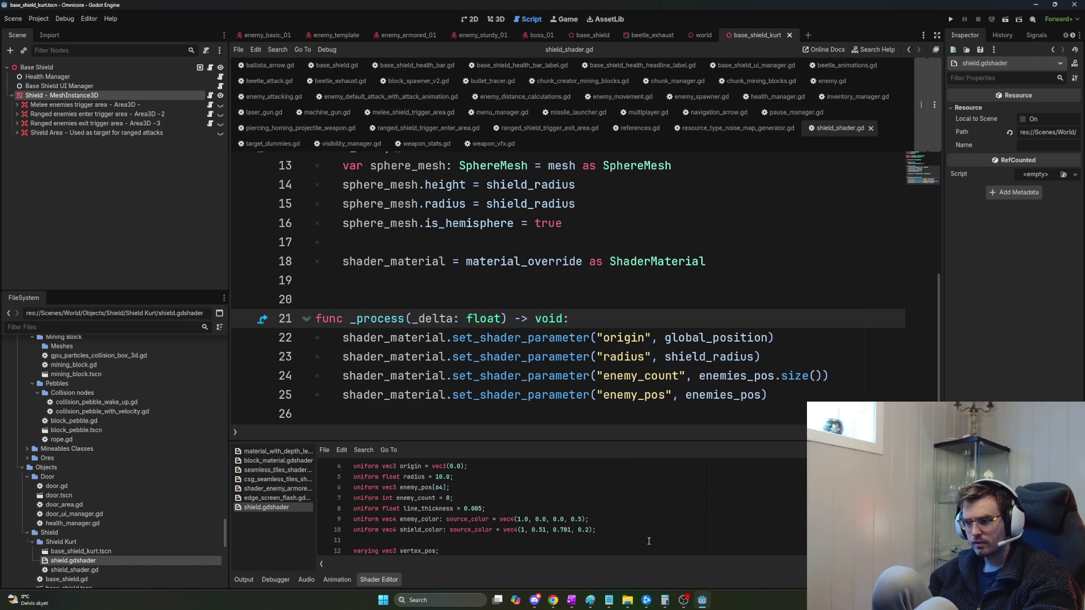
scroll(649, 540, "down", 2)
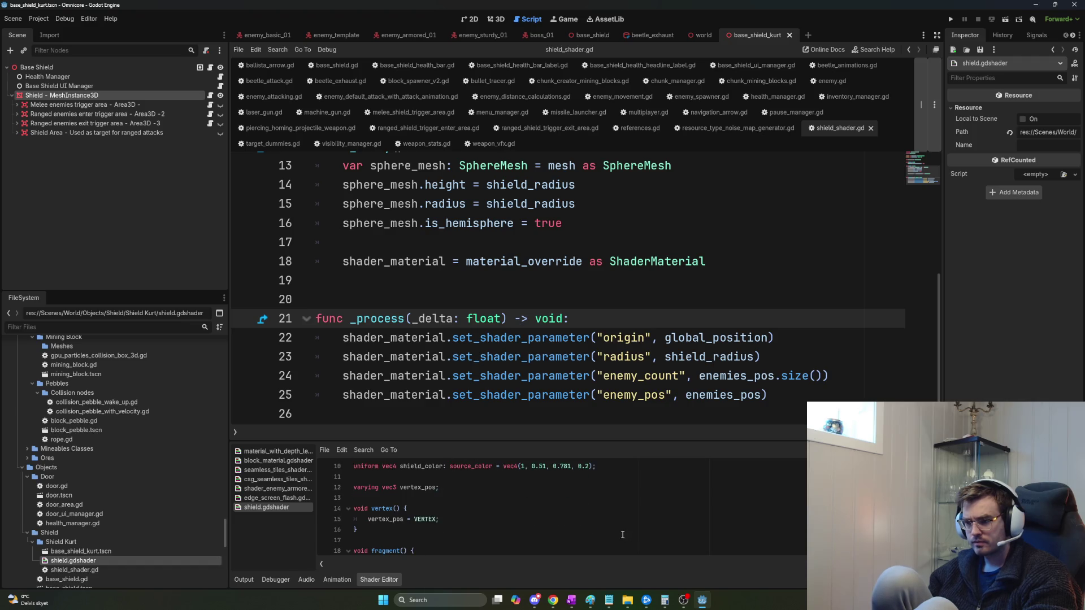
scroll(612, 534, "down", 1)
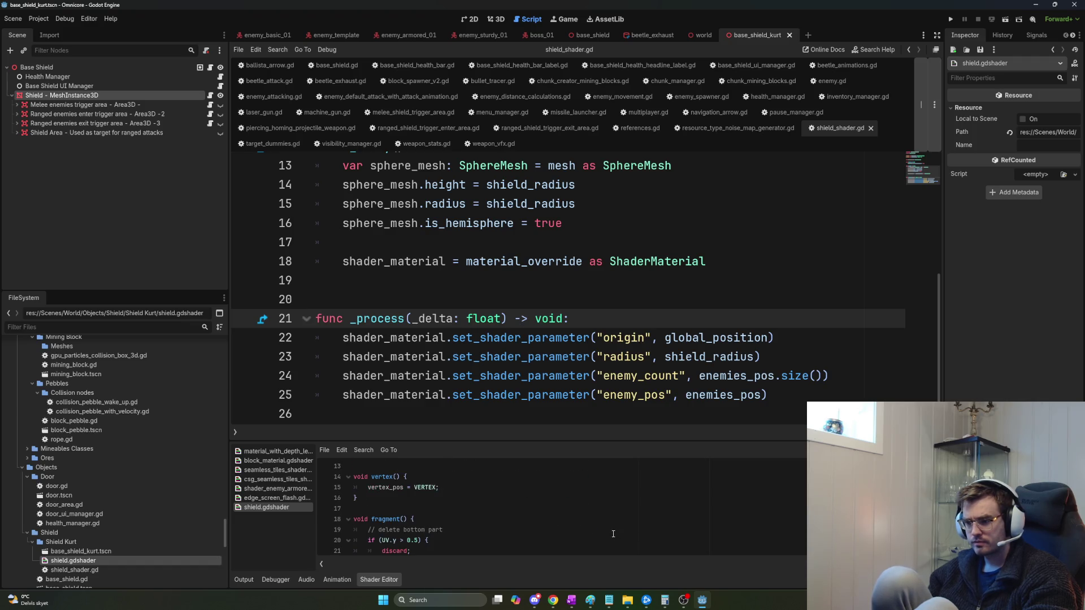
scroll(612, 533, "down", 1)
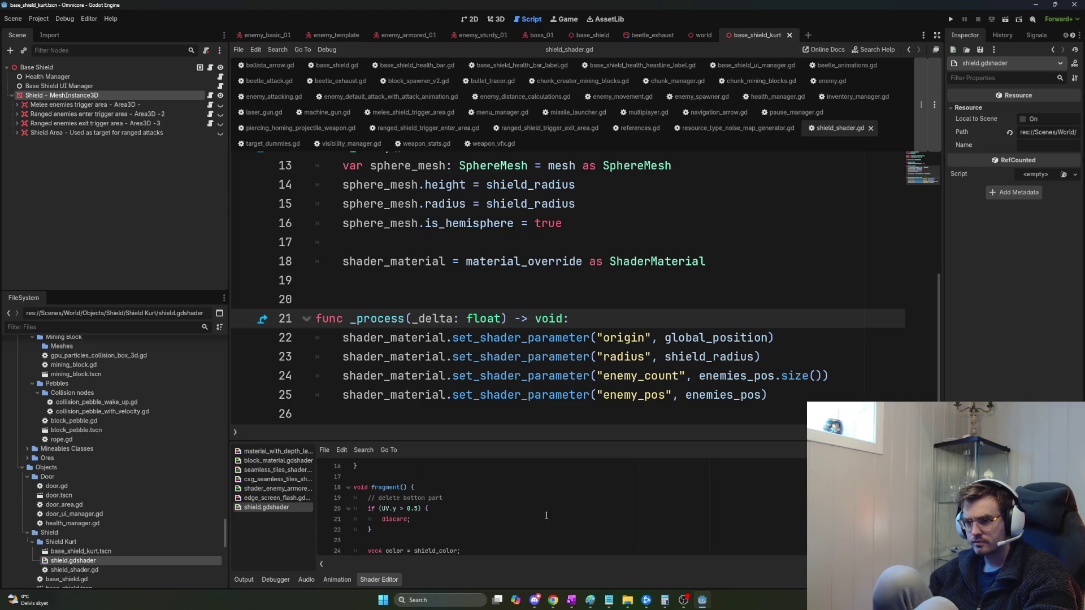
scroll(452, 523, "up", 2)
scroll(459, 531, "down", 1)
scroll(565, 512, "up", 2)
double_click(522, 497)
type("0.218")
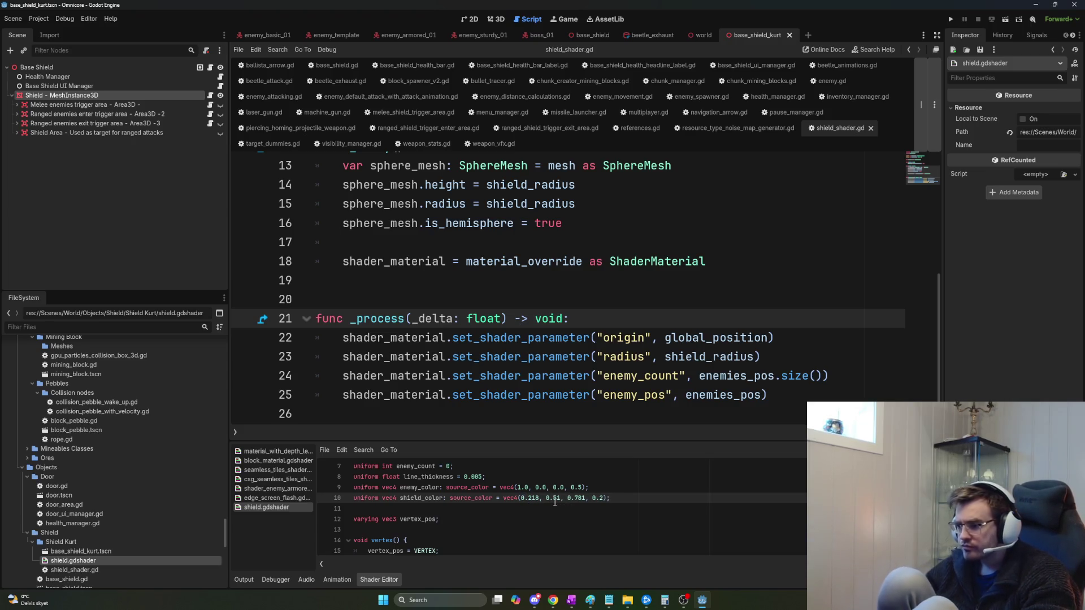
key("F5")
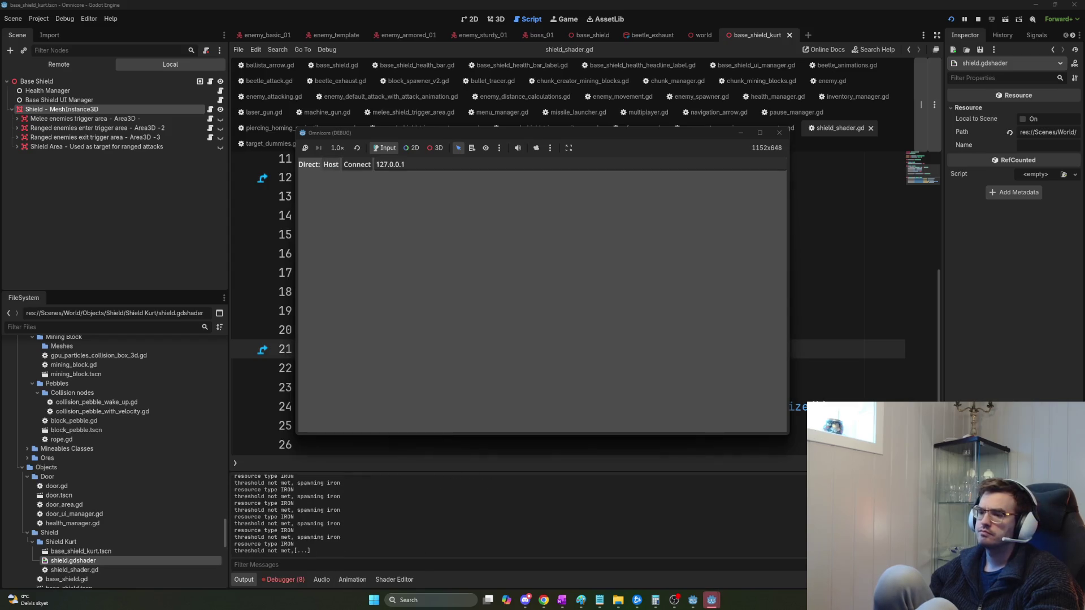
Host a local game, let beetles attack the shield, then stop the game.
left_click(330, 165)
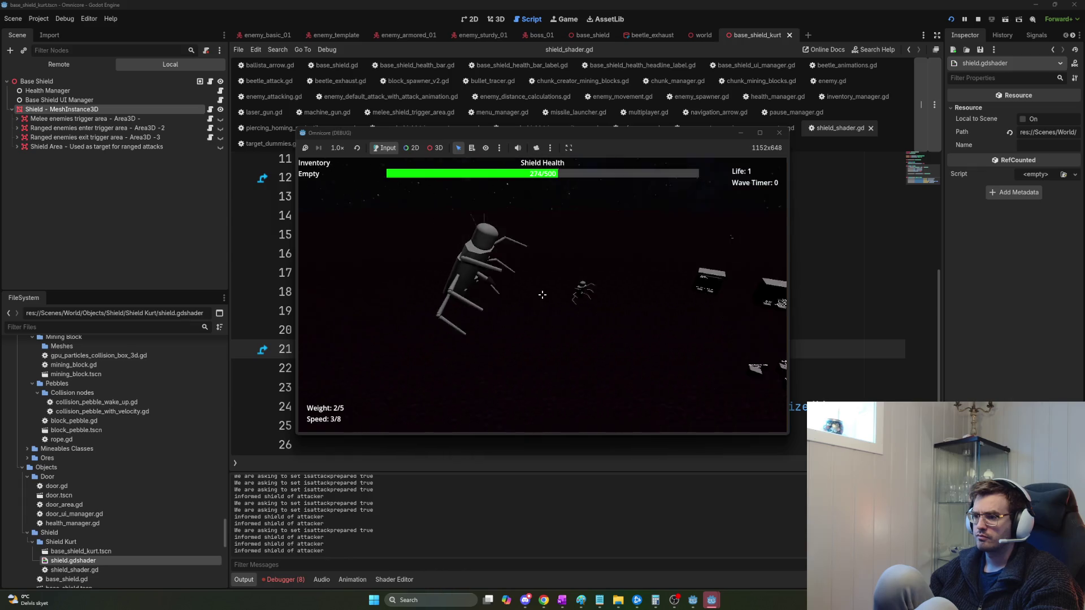
key("F8")
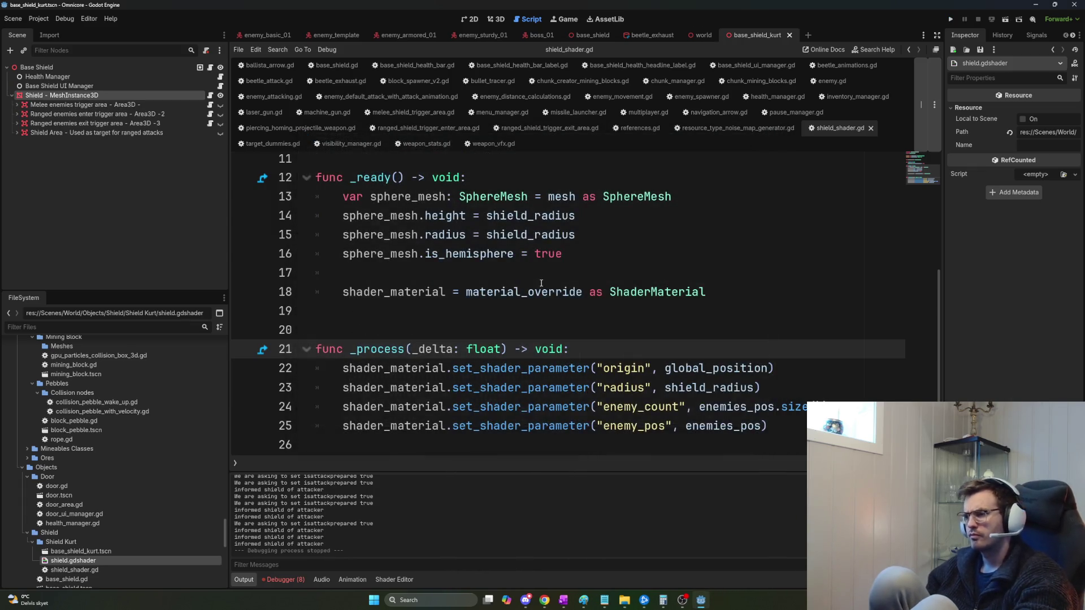
left_click(582, 318)
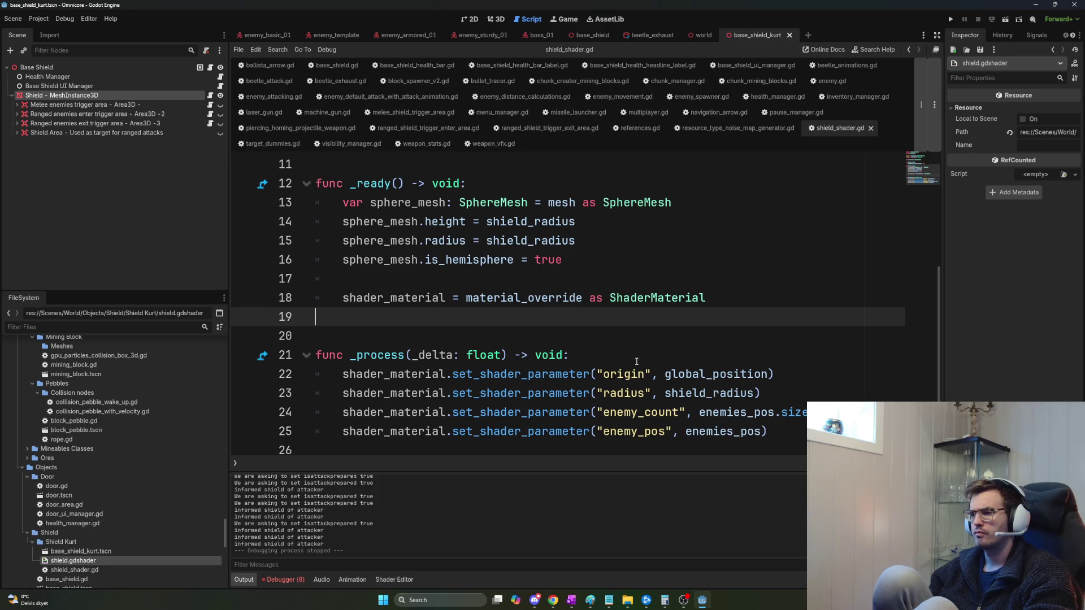
scroll(624, 380, "up", 3)
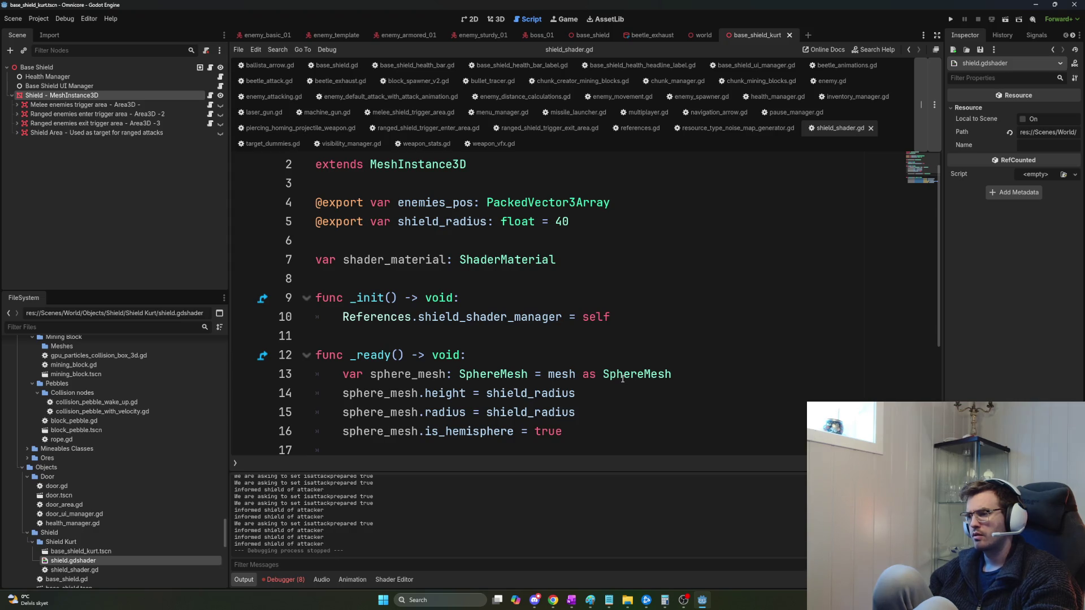
scroll(622, 379, "down", 2)
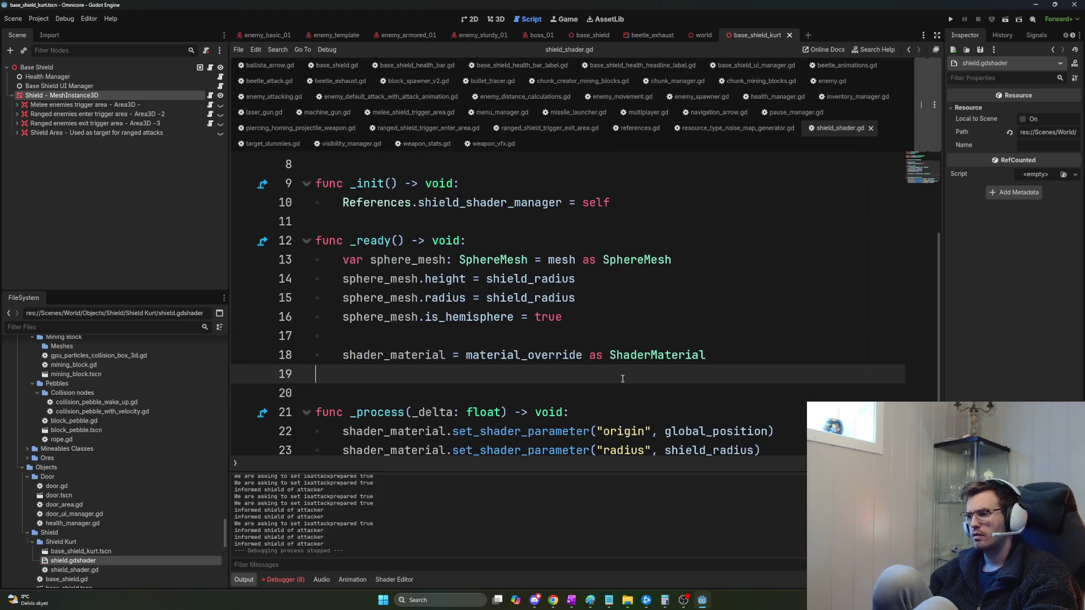
scroll(622, 379, "down", 1)
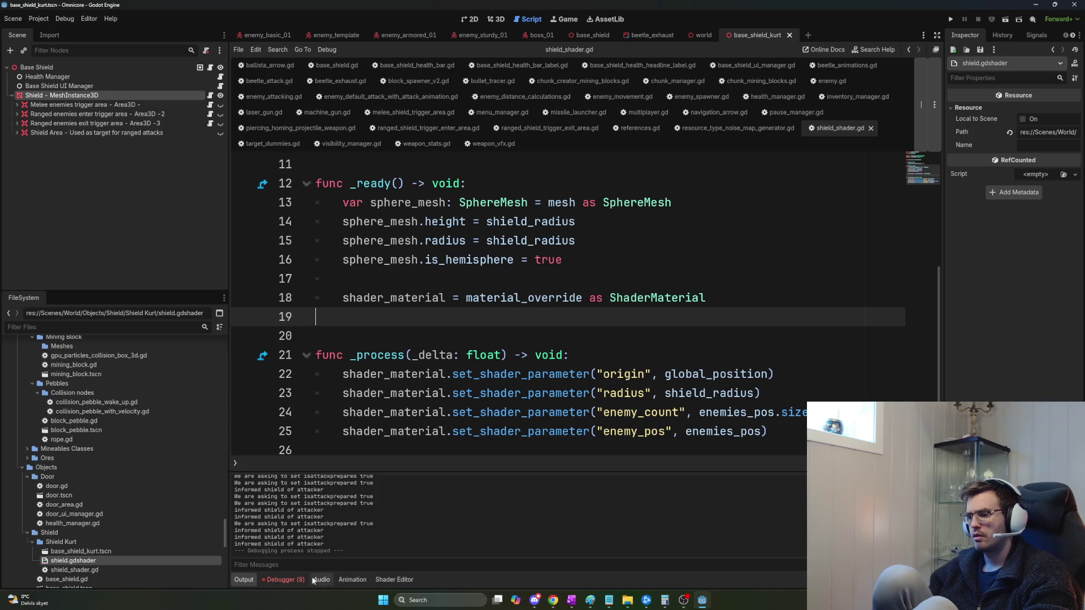
double_click(133, 561)
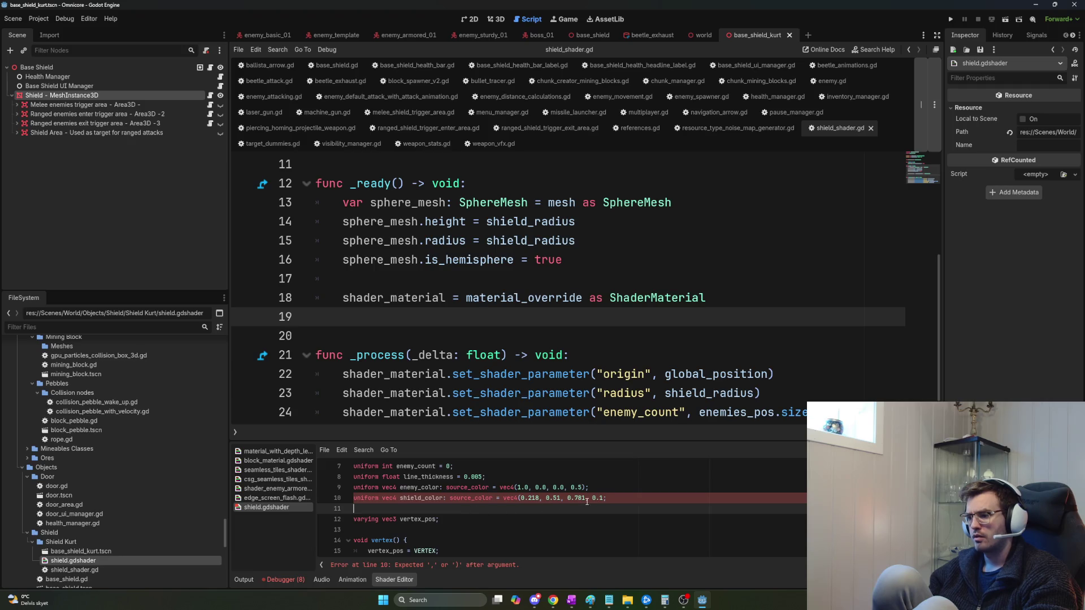
Add the missing ')' on line 10 giving vec4(0.218, 0.51, 0.781, 0.1), then run.
type(")")
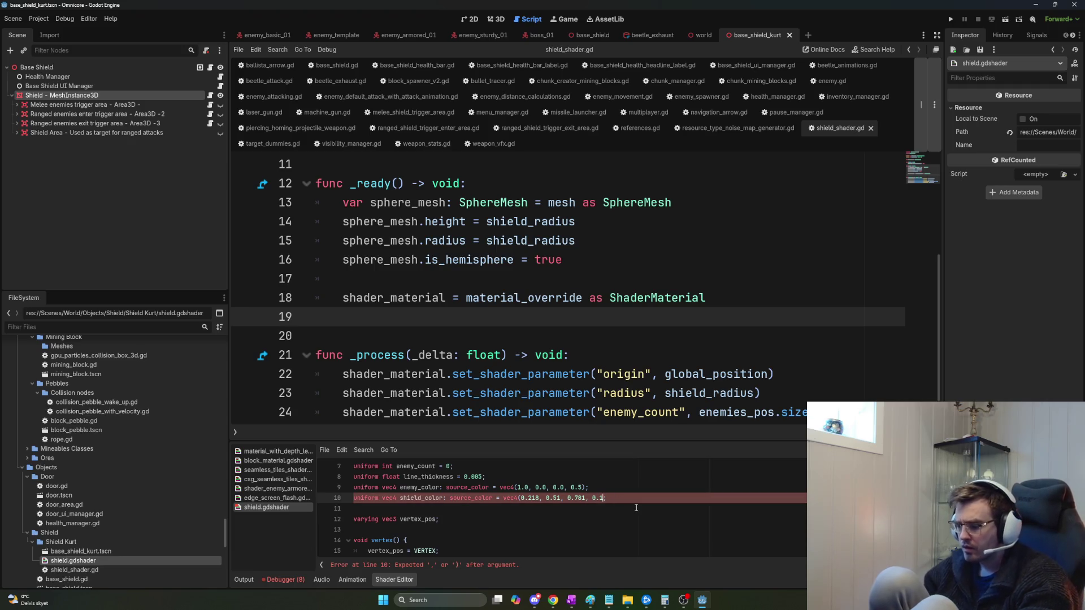
left_click(625, 503)
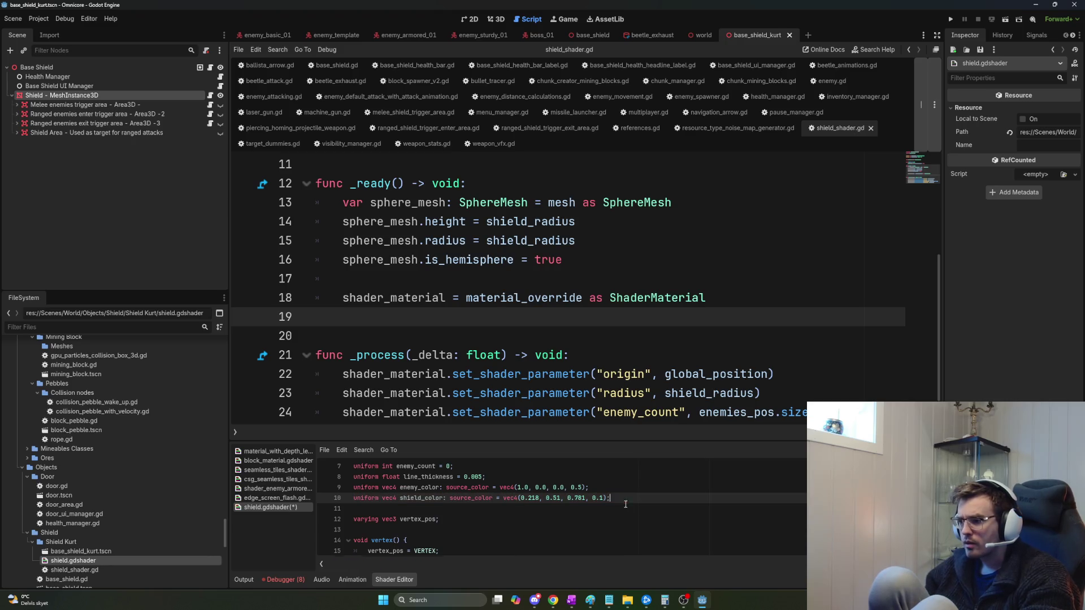
key("F5")
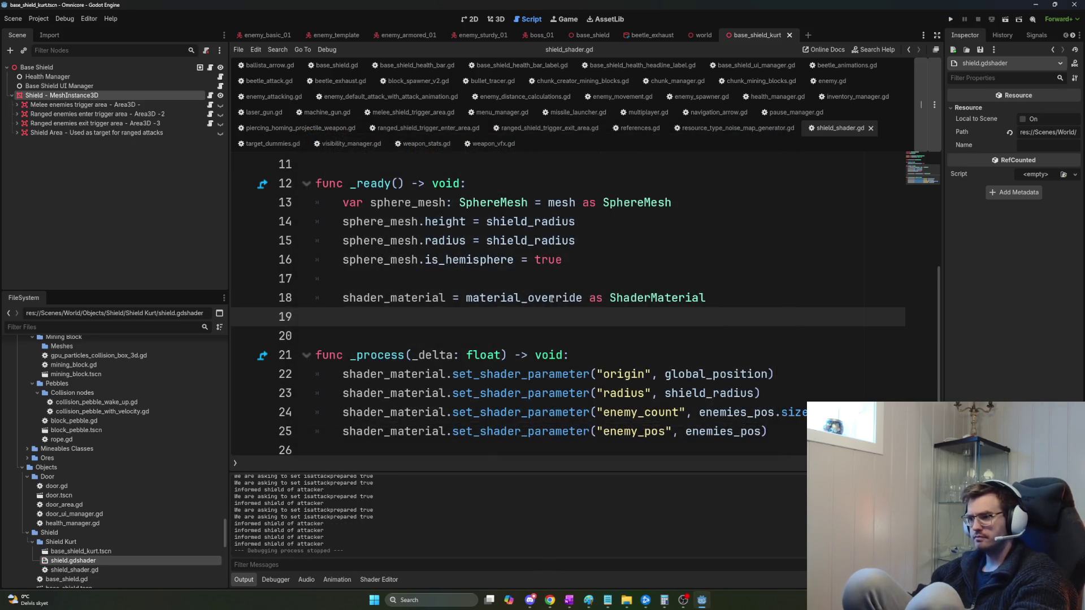
scroll(573, 346, "up", 1)
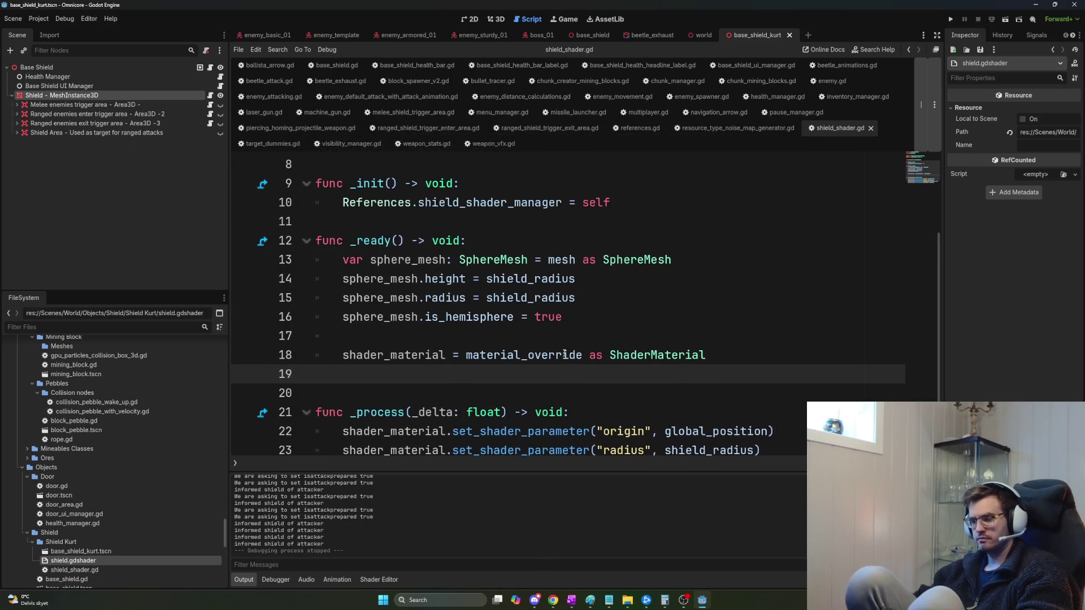
left_click_drag(324, 347, 721, 349)
left_click(721, 349)
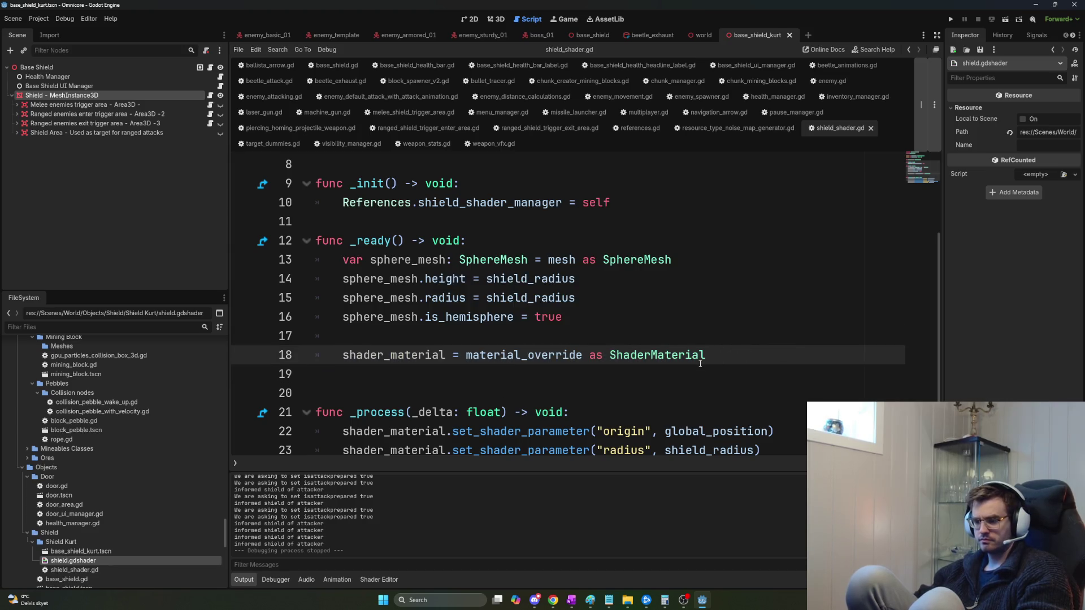
scroll(699, 364, "down", 1)
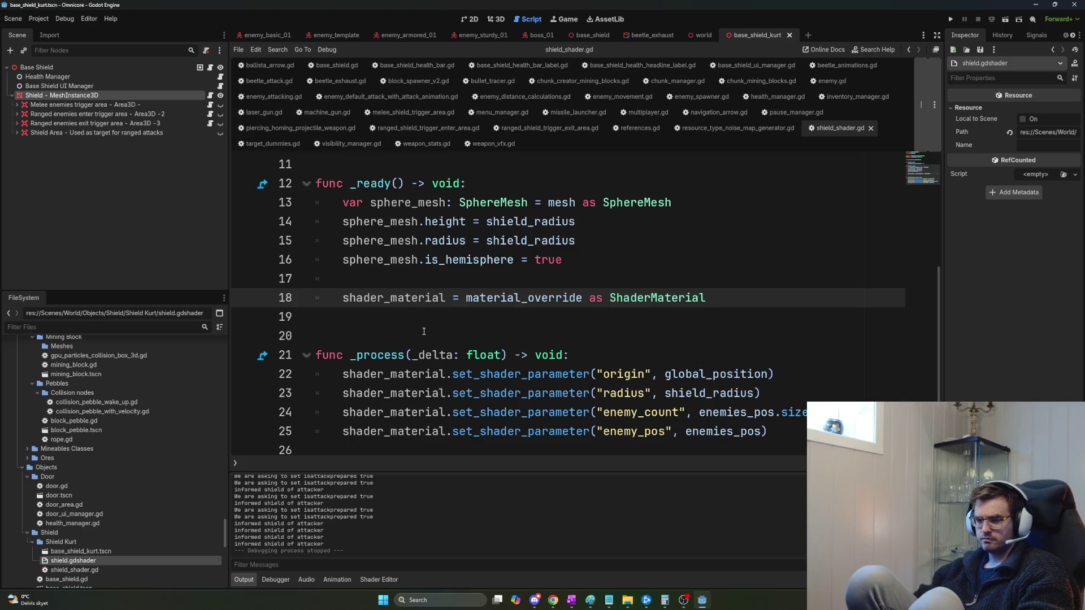
double_click(363, 298)
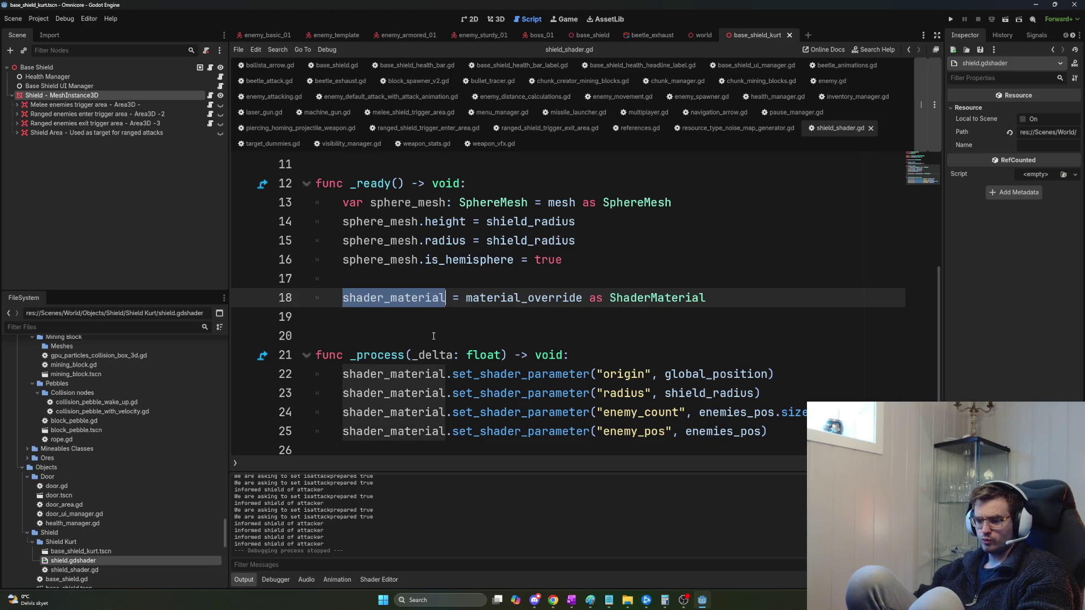
left_click(582, 357)
scroll(620, 364, "up", 1)
left_click(720, 353)
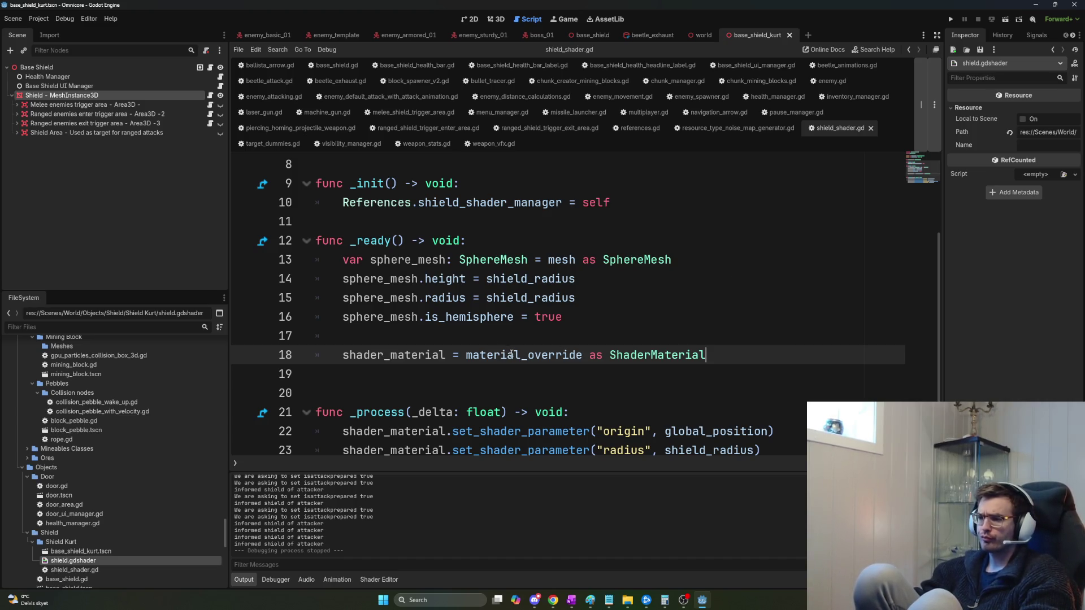
mouse_move(512, 354)
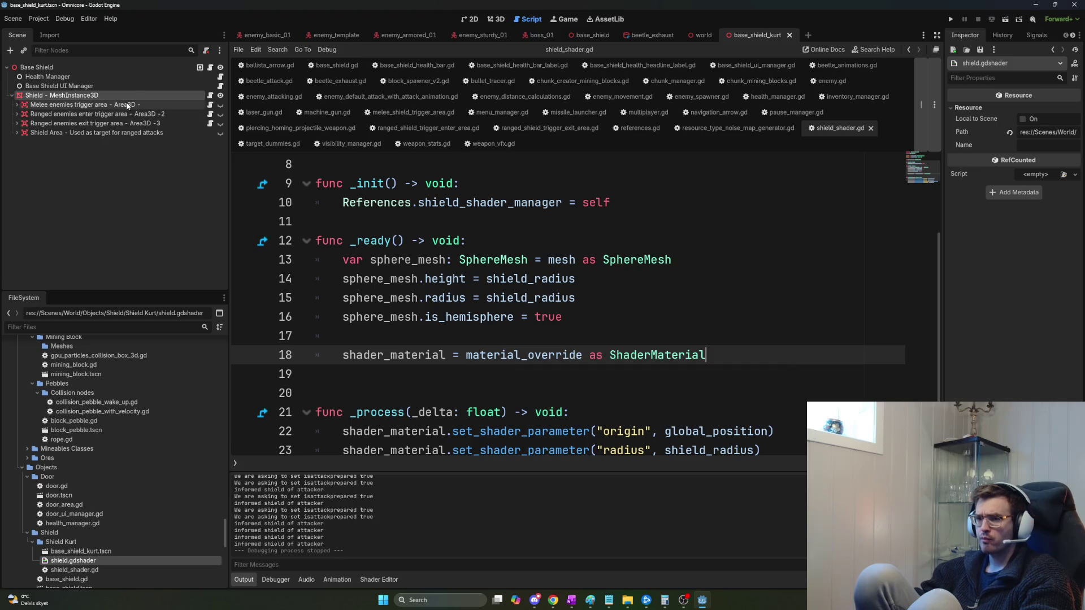
Filter the Shield node's Inspector by 'material' and revert Geometry > Material Override.
left_click(159, 94)
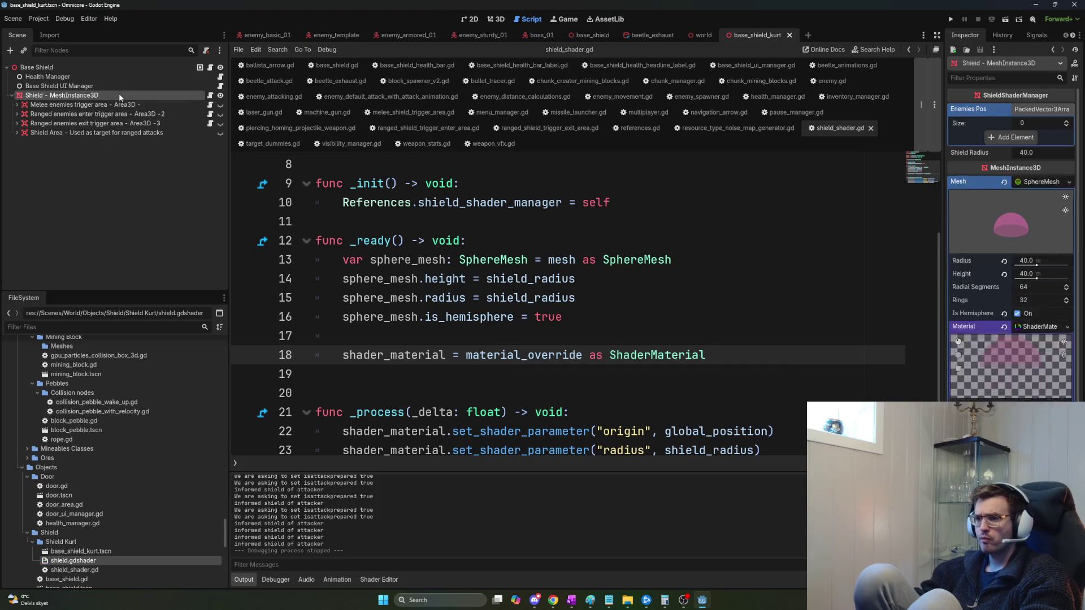
left_click(1015, 84)
type("material")
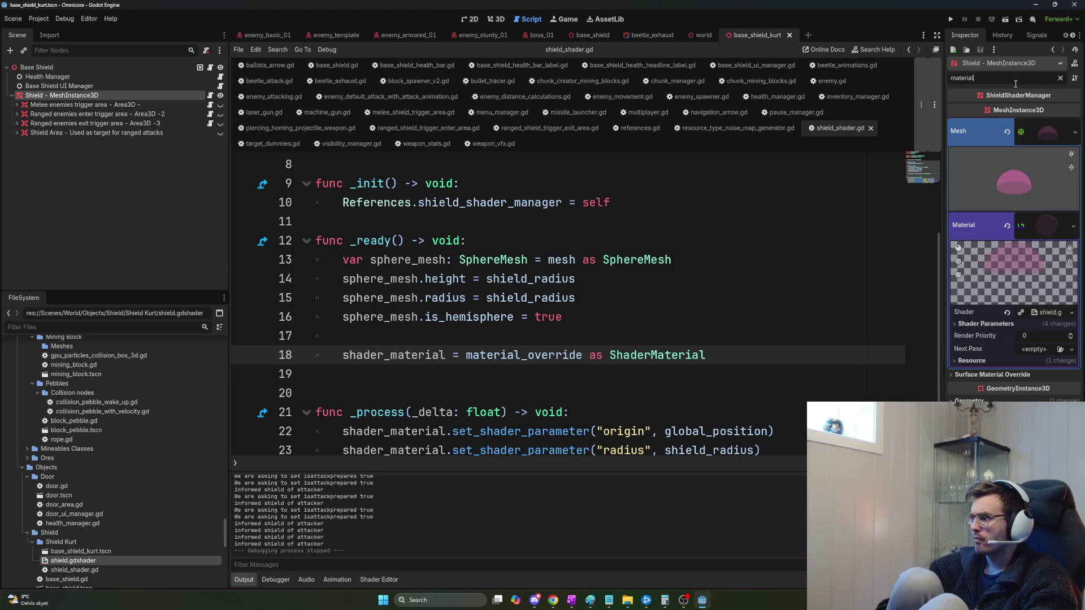
left_click(993, 374)
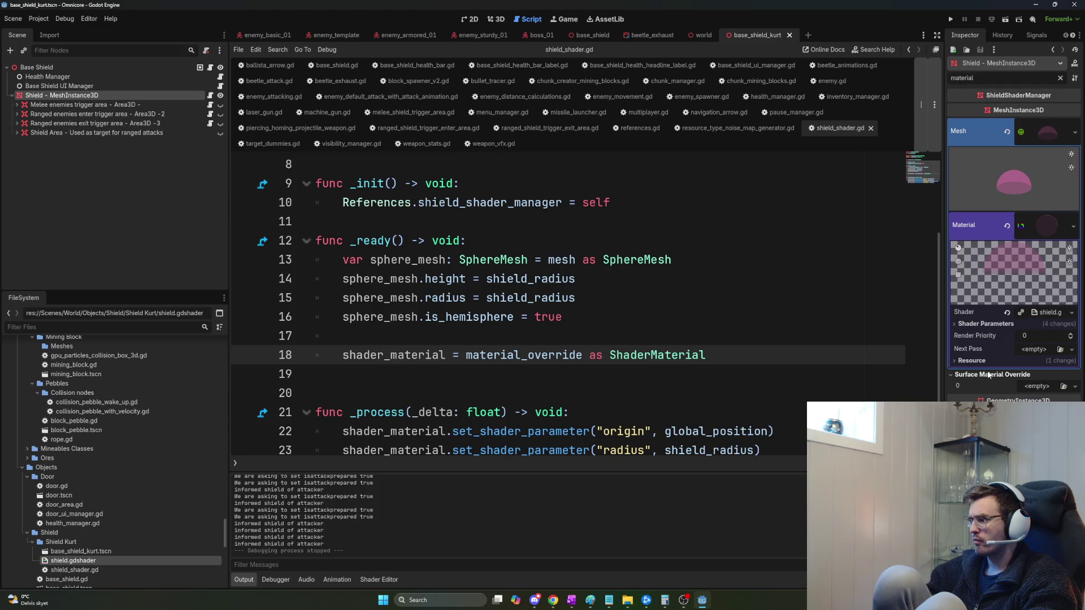
left_click(993, 375)
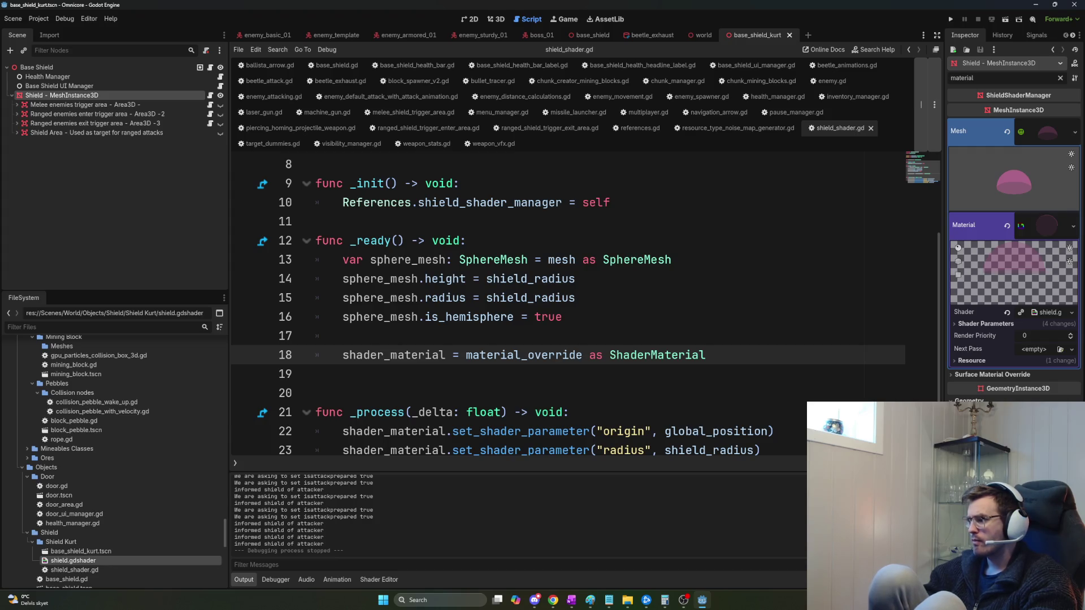
scroll(1011, 242, "down", 2)
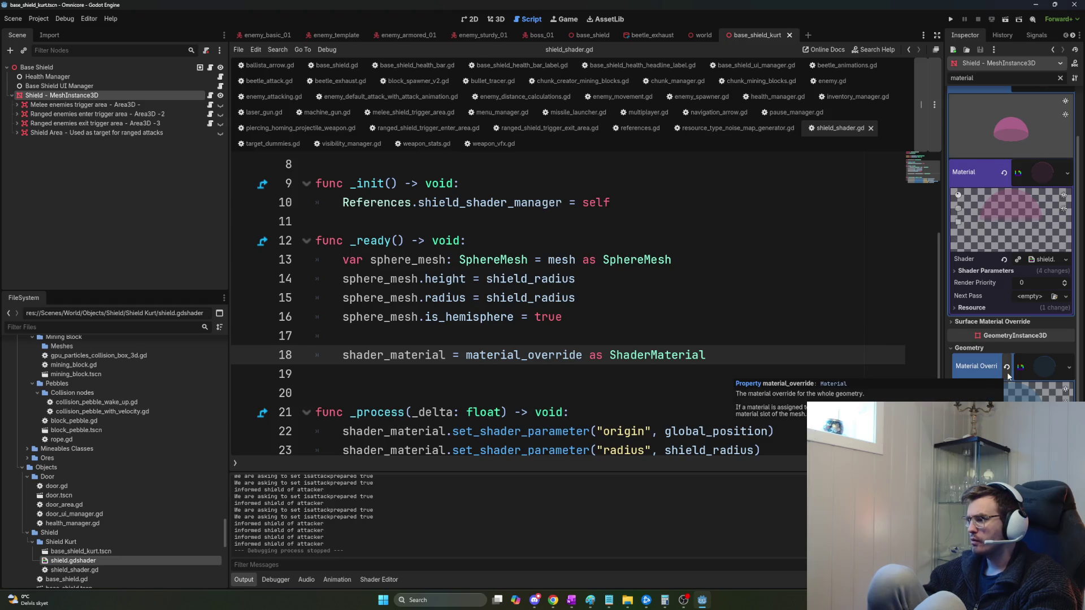
scroll(1007, 374, "up", 2)
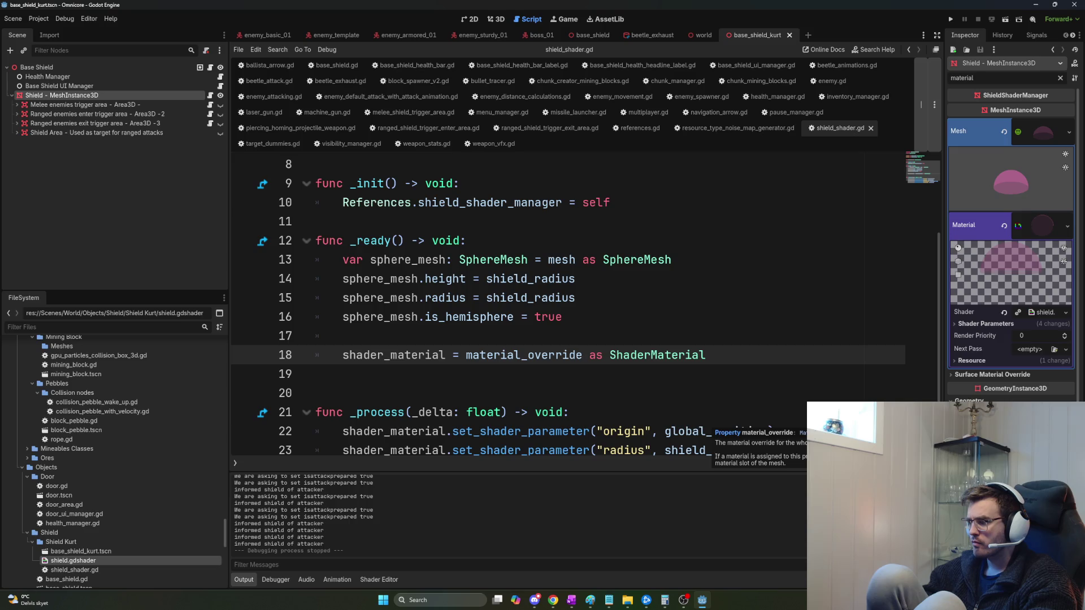
scroll(1011, 271, "down", 2)
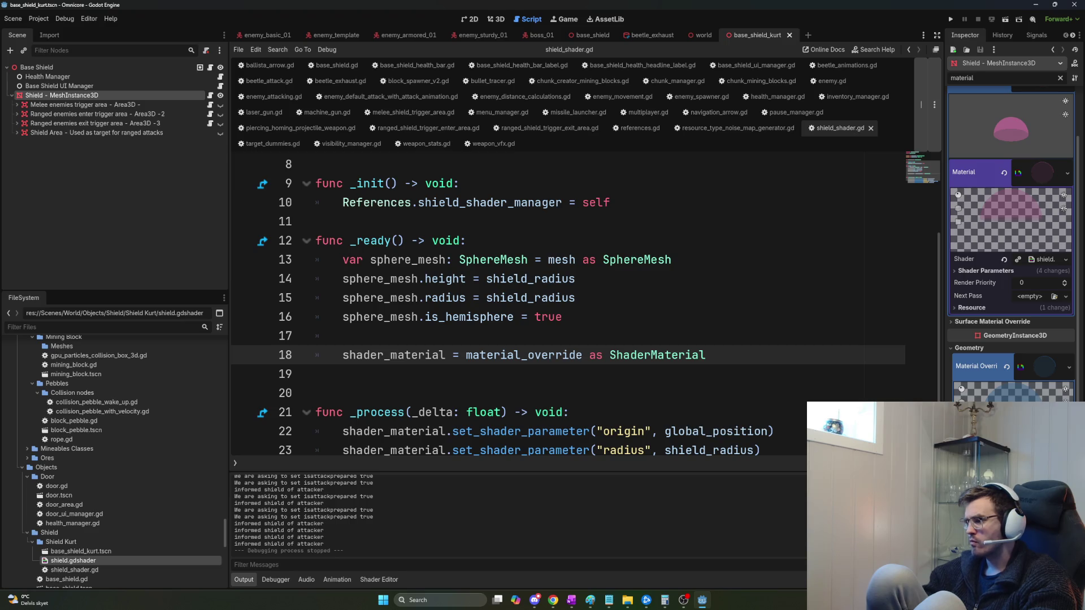
left_click(1010, 367)
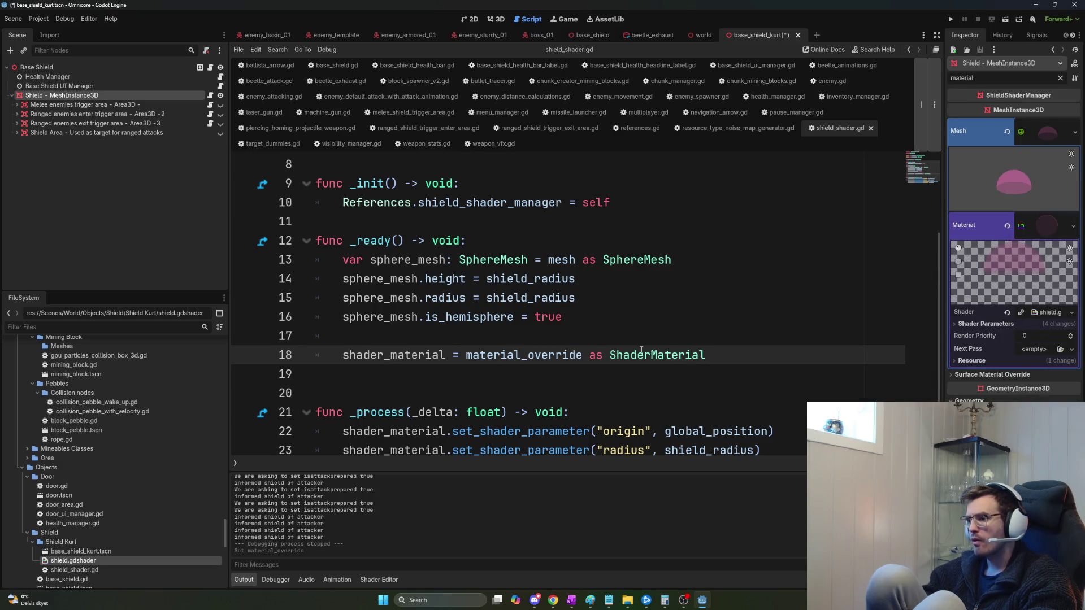
Save the shield scene and undo the most recent shield_shader.gd edits.
key("ctrl+s")
key("ctrl+z")
key("ctrl+z")
key("ctrl+z")
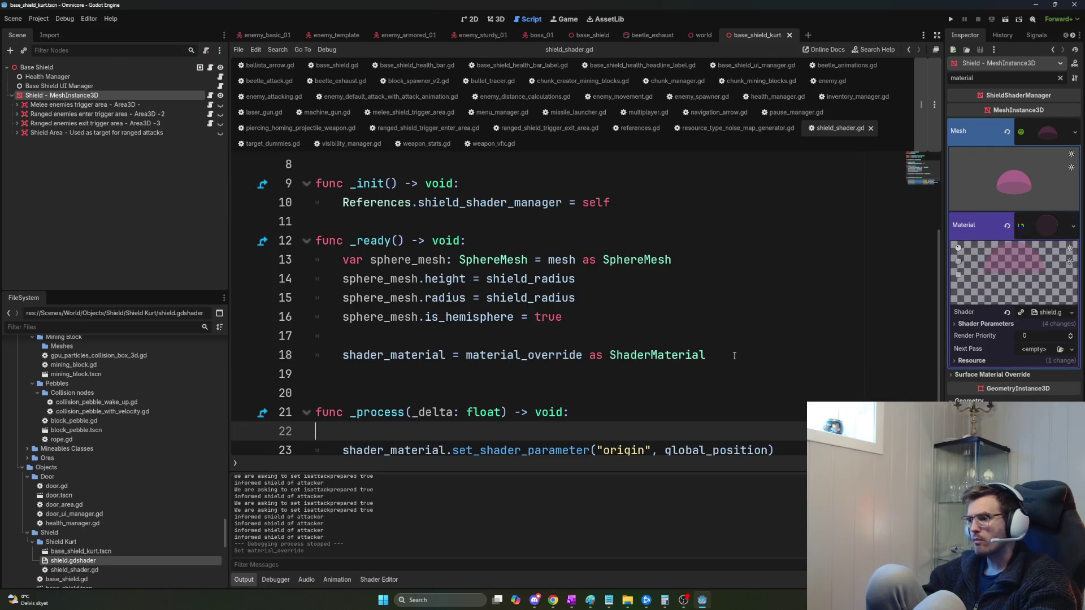
key("ctrl+z")
key("ctrl+z")
key("ctrl+z")
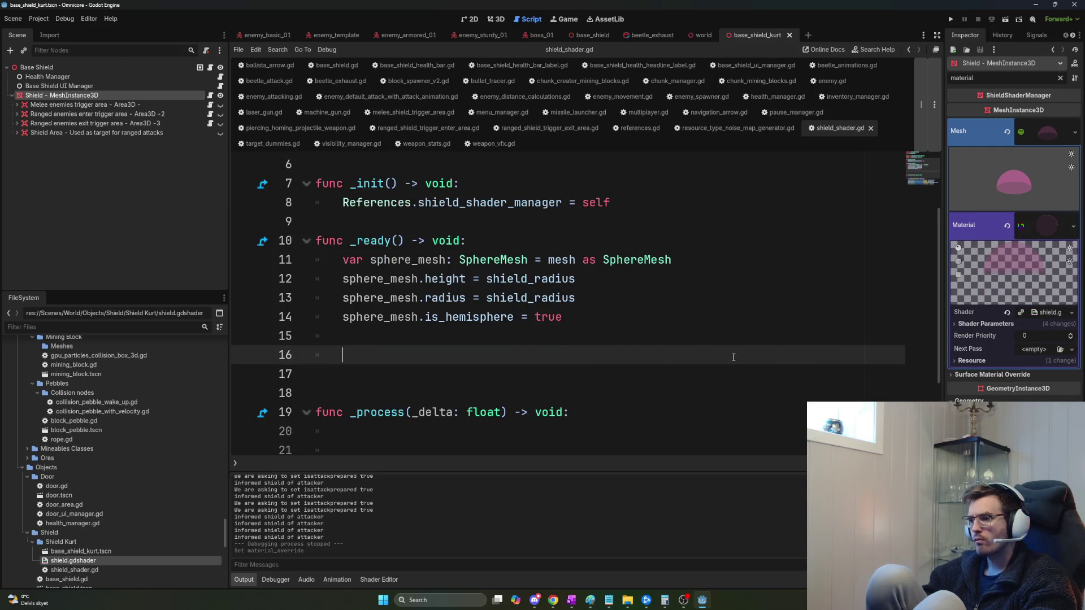
key("ctrl+z")
key("ctrl+z")
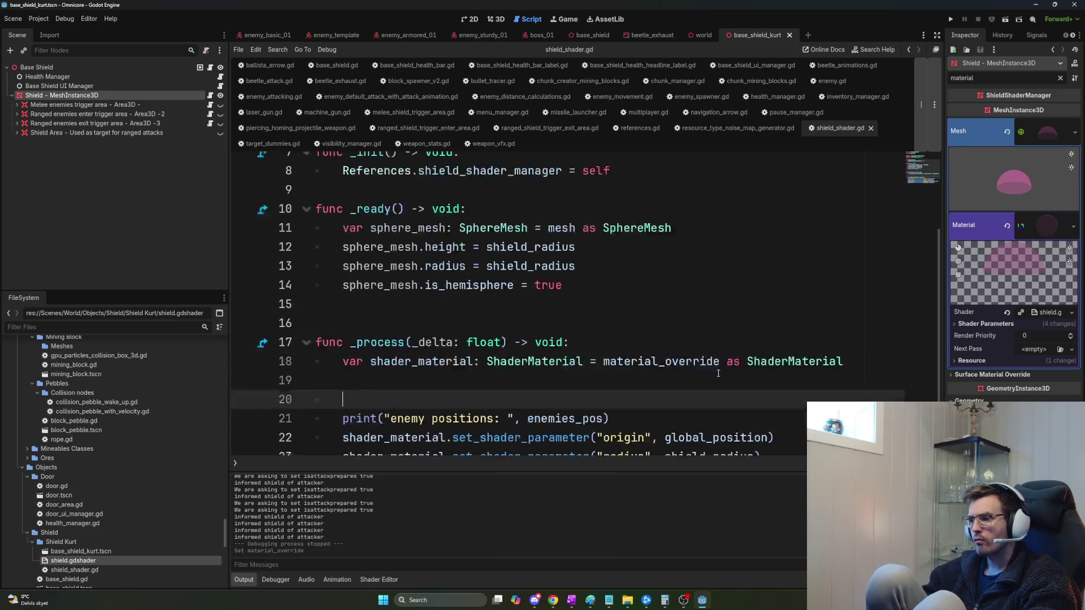
key("ctrl+z")
key("ctrl+z")
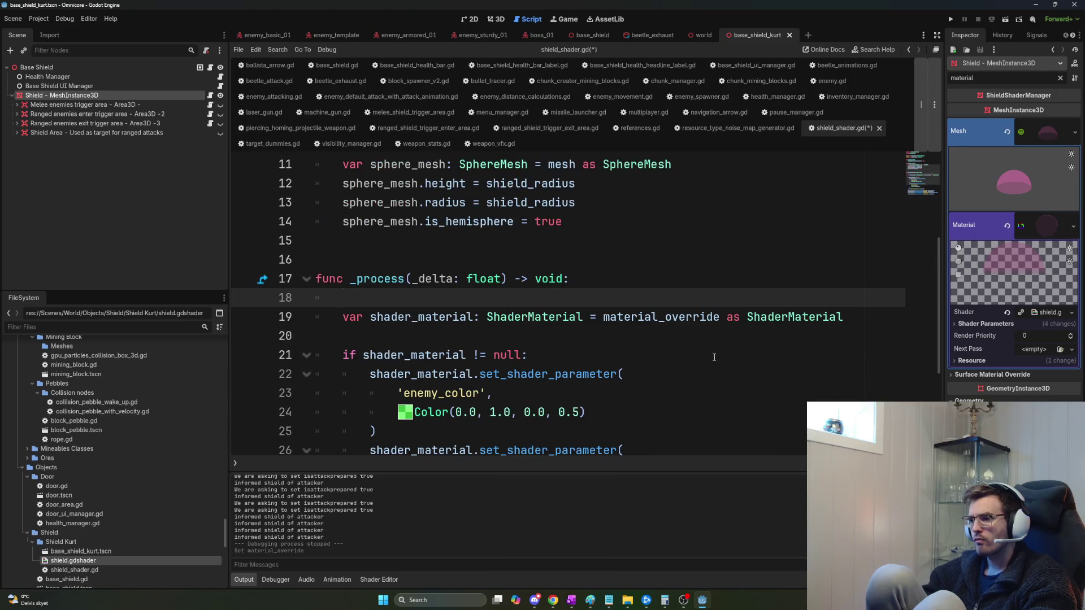
Remove the null check and shader_material line so _process reads mesh.surface_get_material(0), then run the game.
key("ctrl+z")
key("ctrl+z")
key("ctrl+z")
key("ctrl+z")
key("ctrl+z")
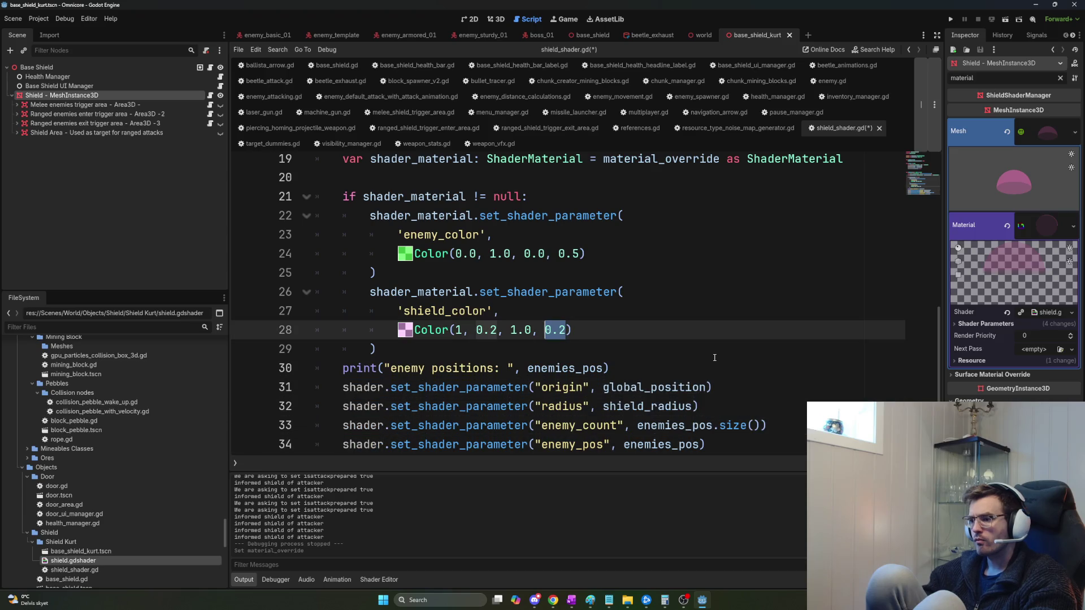
key("ctrl+z")
key("ctrl+z")
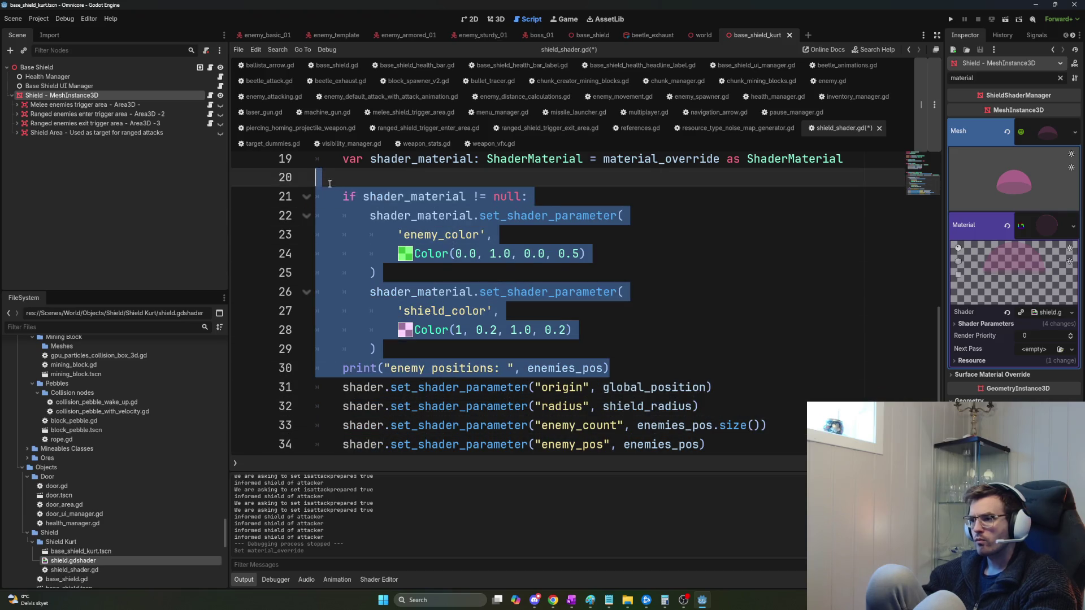
key("ctrl+z")
key("ctrl+z")
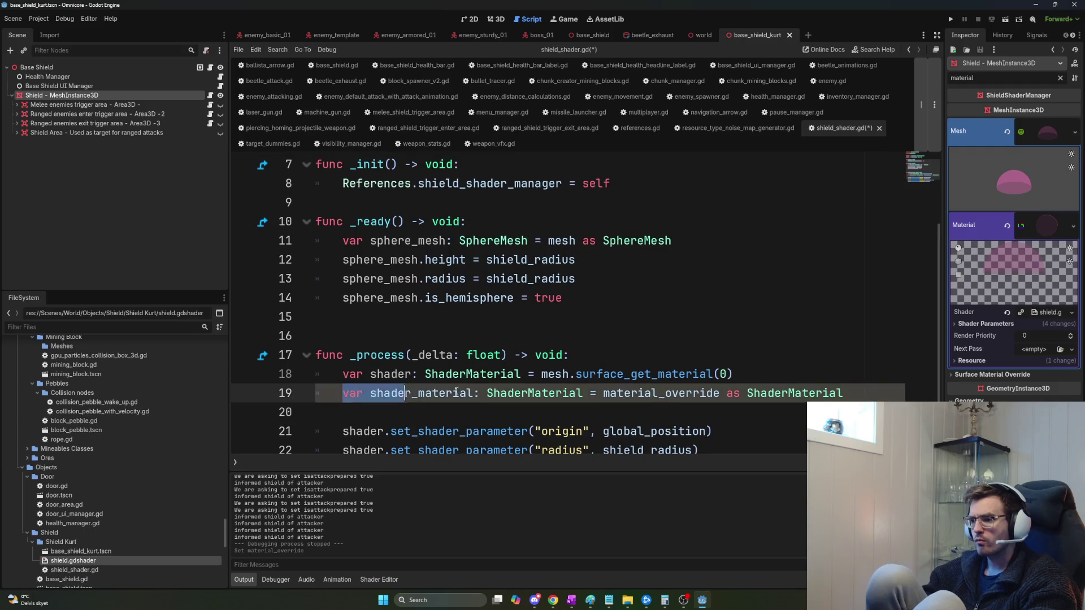
key("ctrl+z")
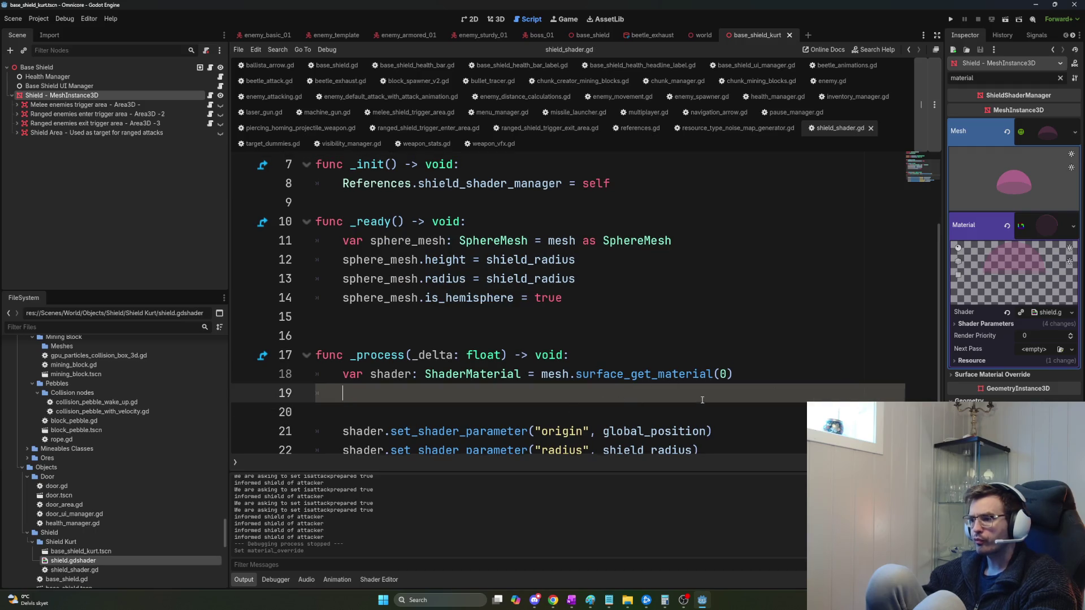
scroll(576, 407, "down", 1)
key("F5")
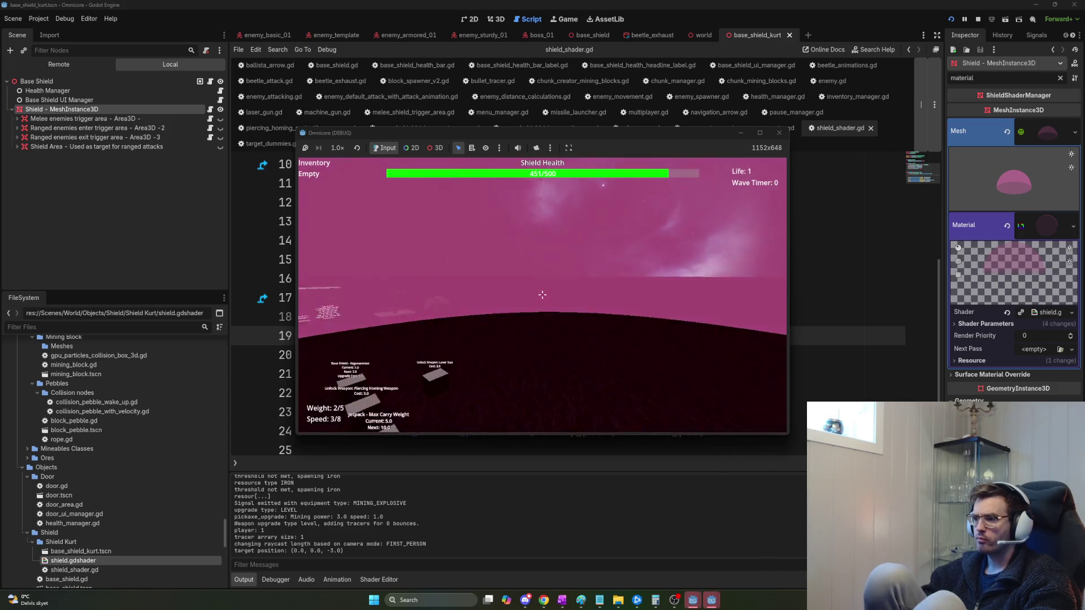
In first-person view, walk through and out of the shield dome while beetles attack, then stop the game.
key("v")
key("w")
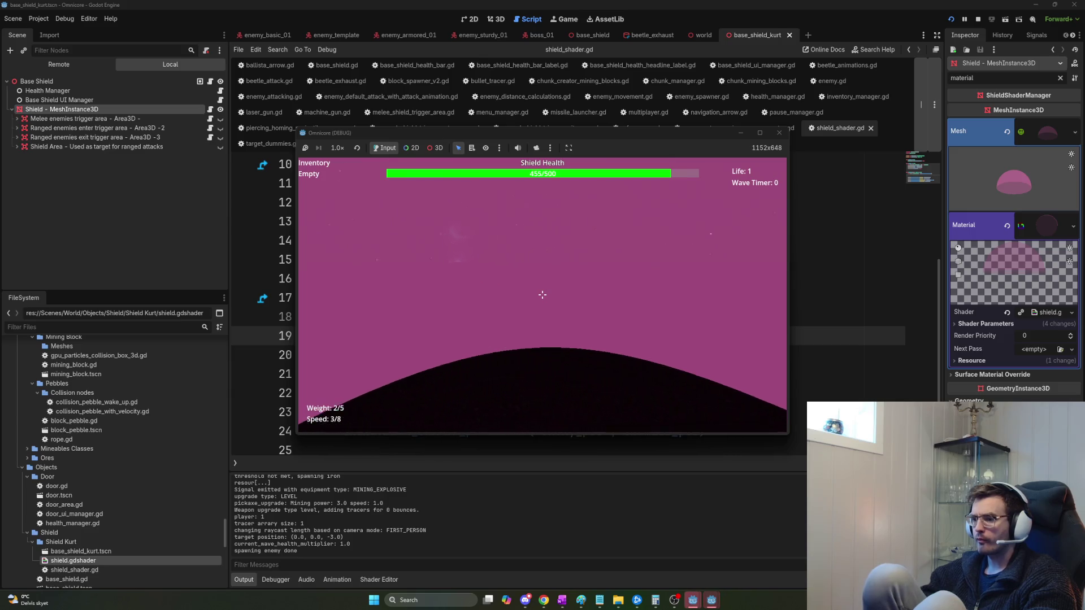
key("w")
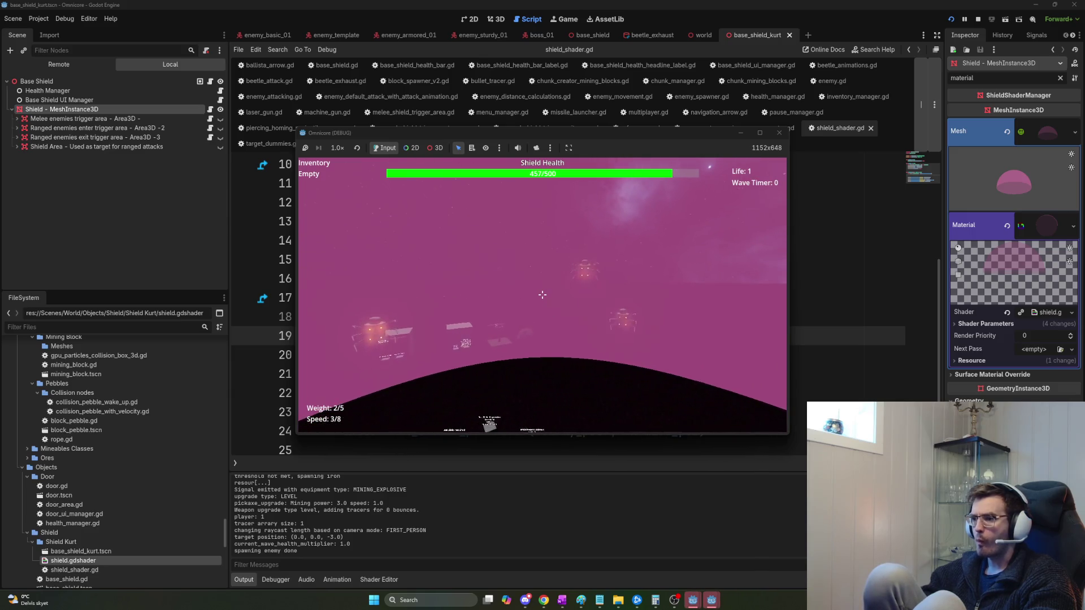
key("w")
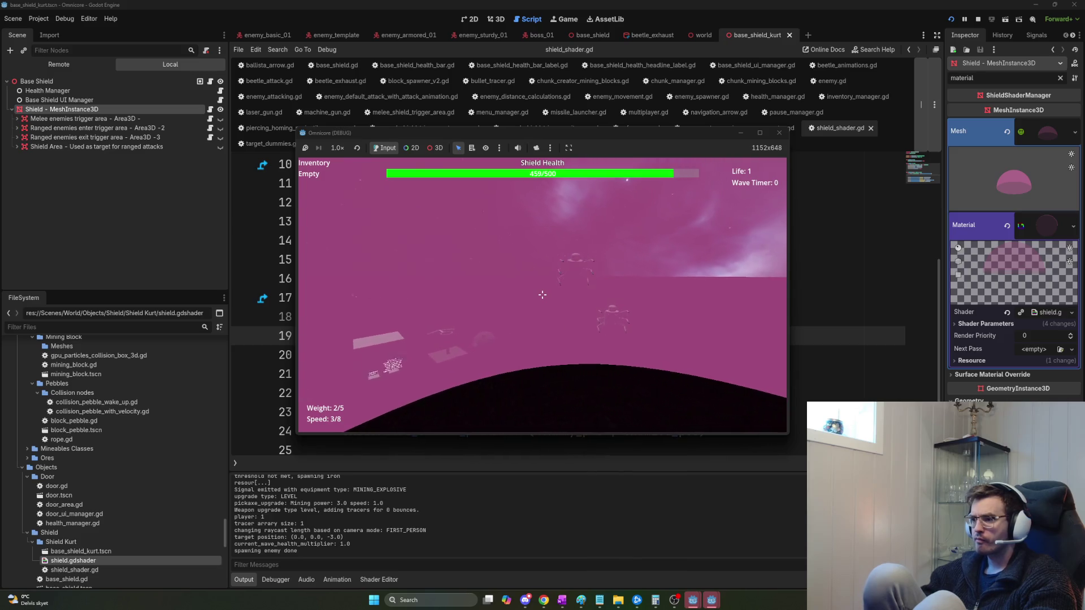
key("w")
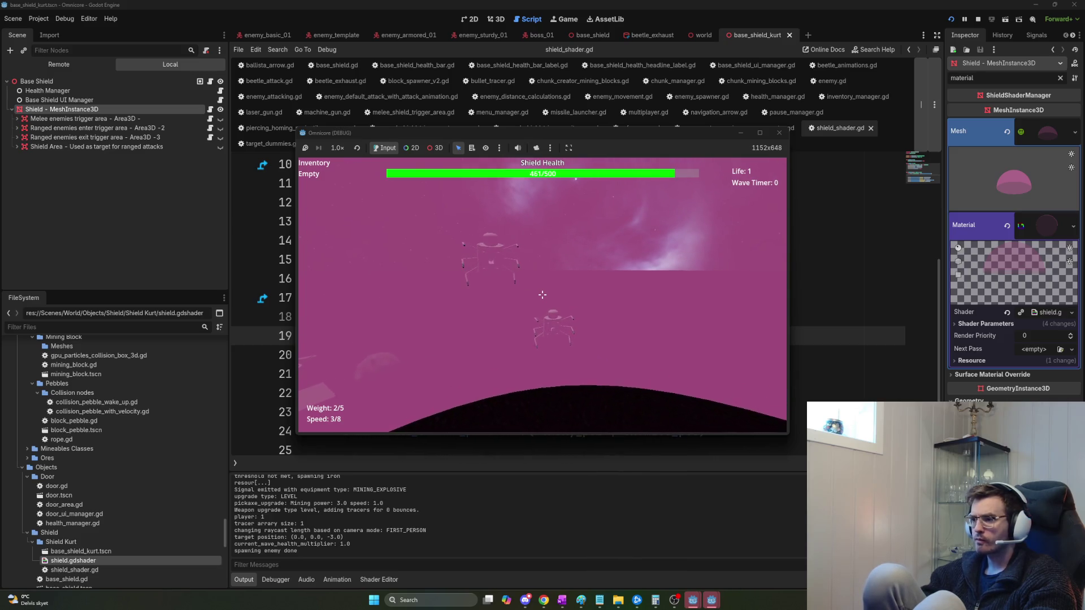
key("s")
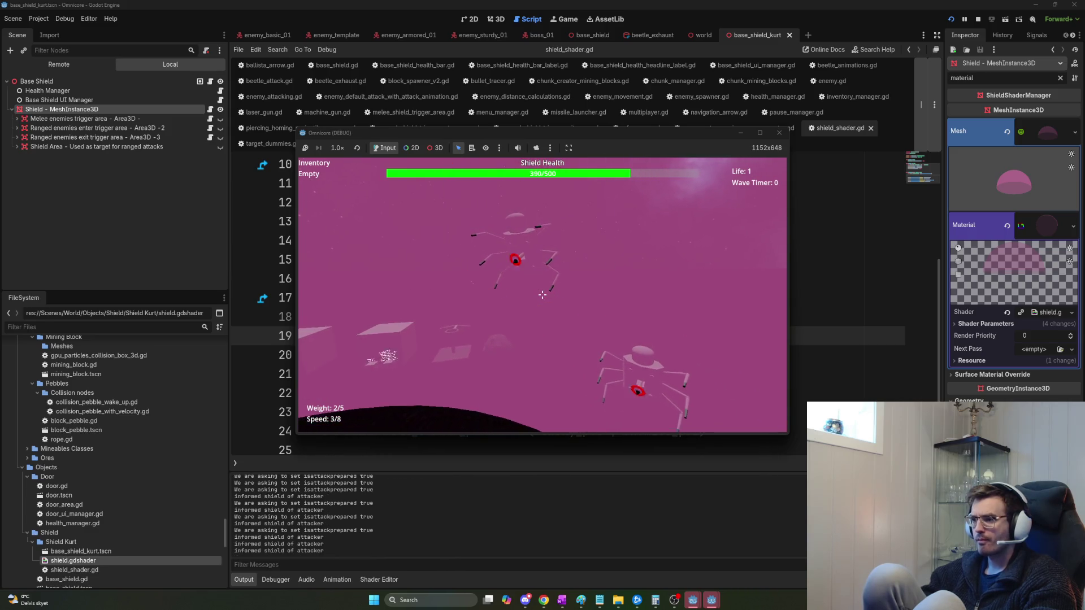
key("a")
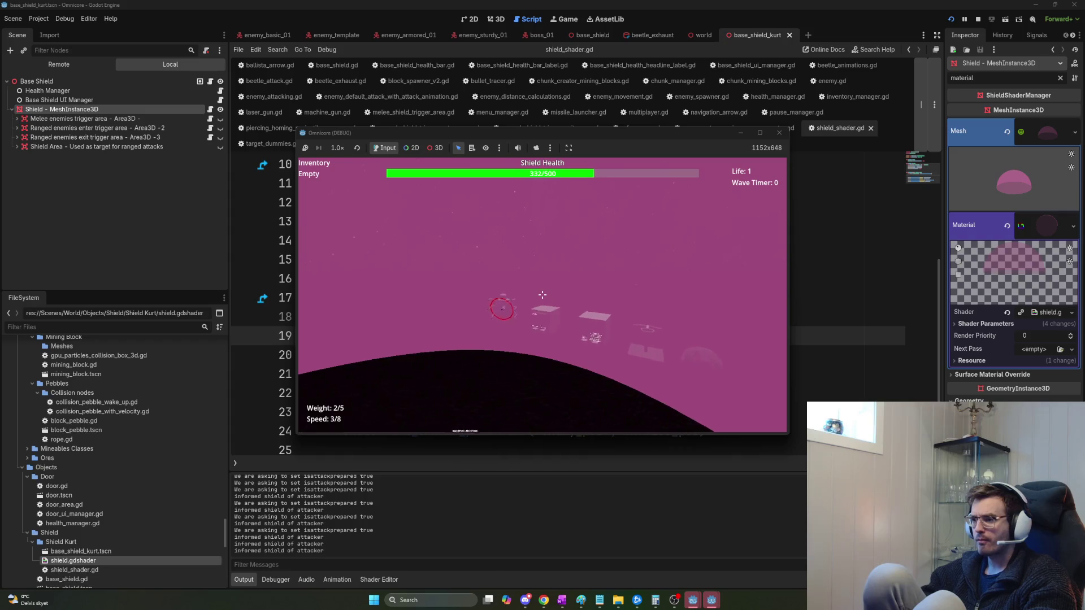
key("d")
key("w")
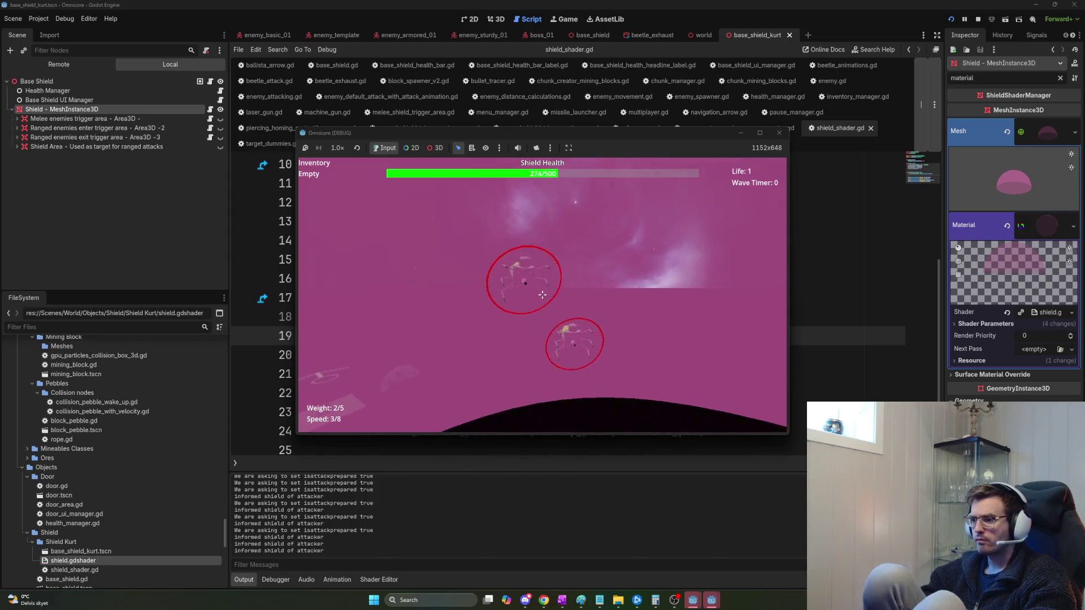
key("w")
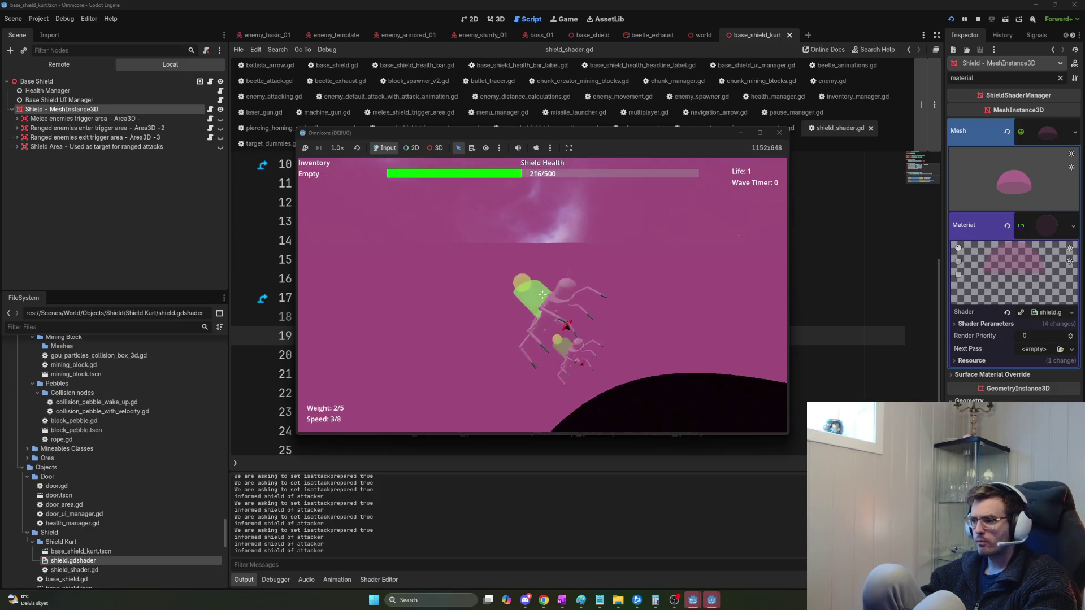
key("d")
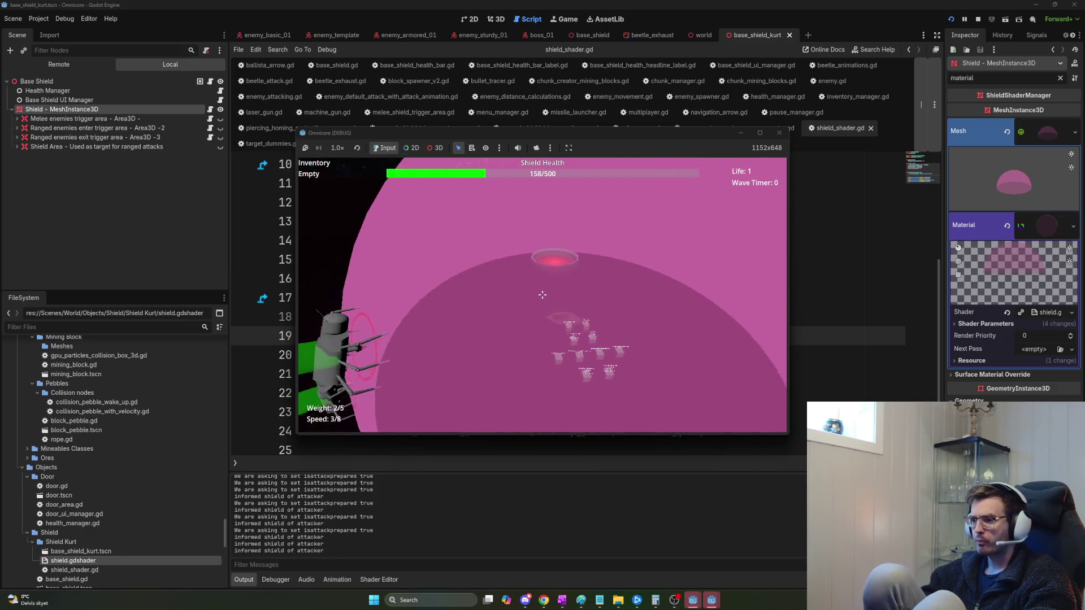
key("F8")
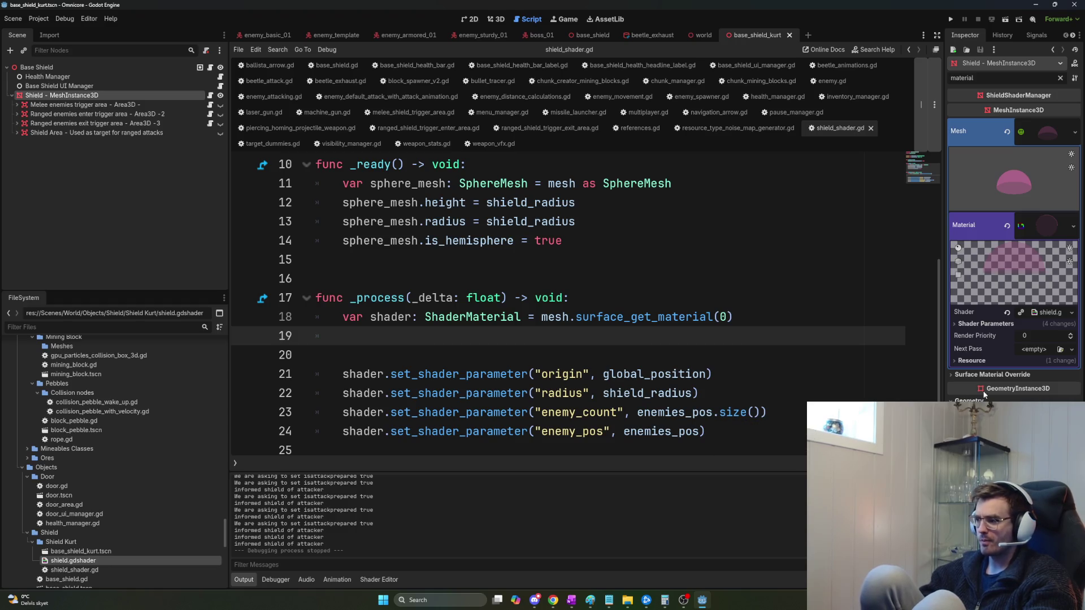
In the shield material, lower shield_color's green and set its opacity value to 2.
left_click(992, 375)
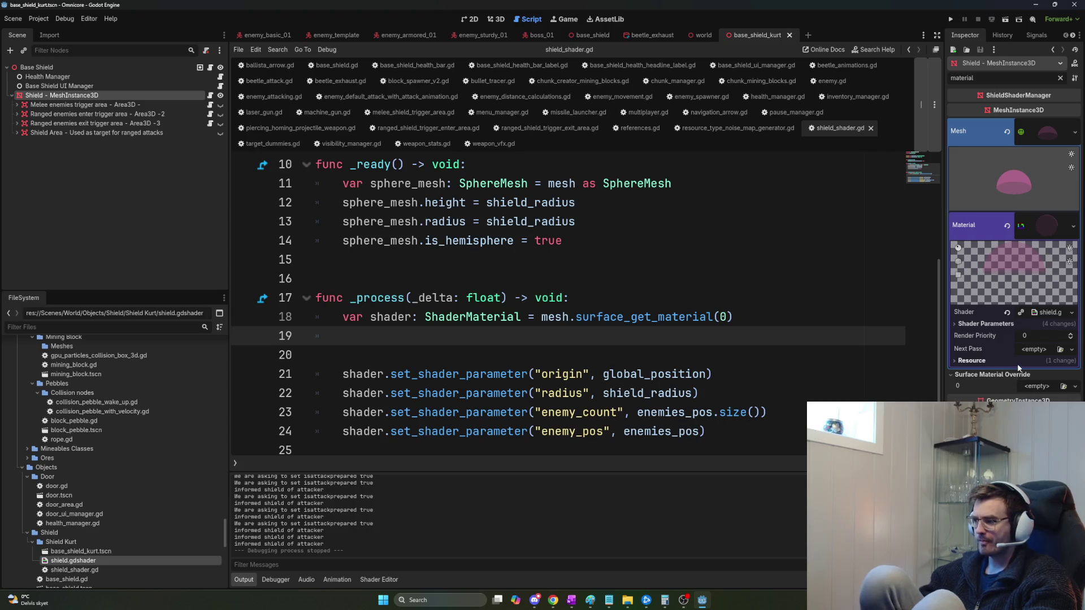
left_click(977, 324)
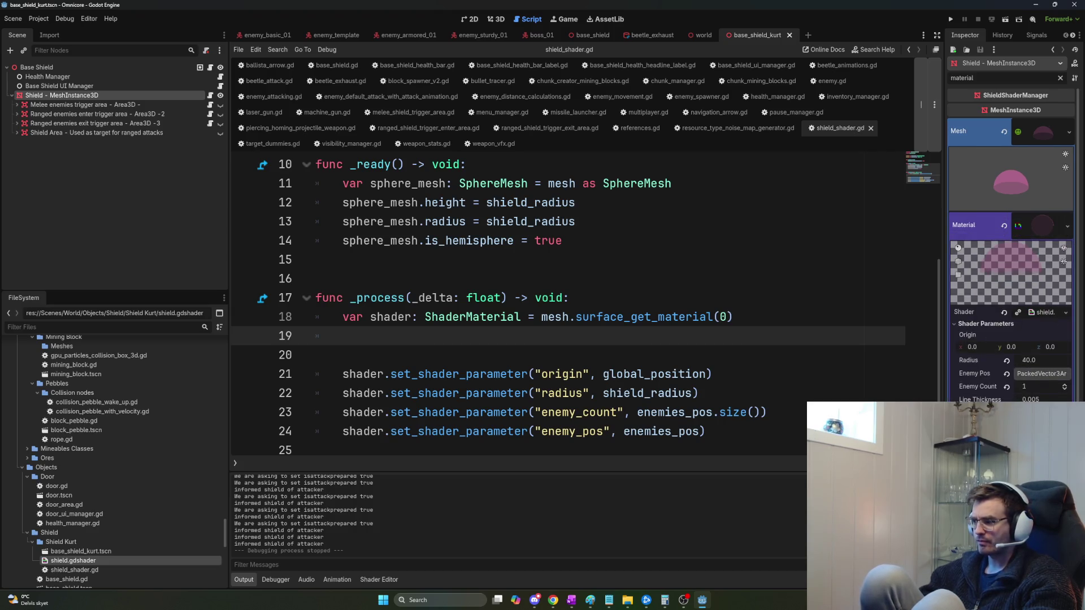
left_click(1042, 413)
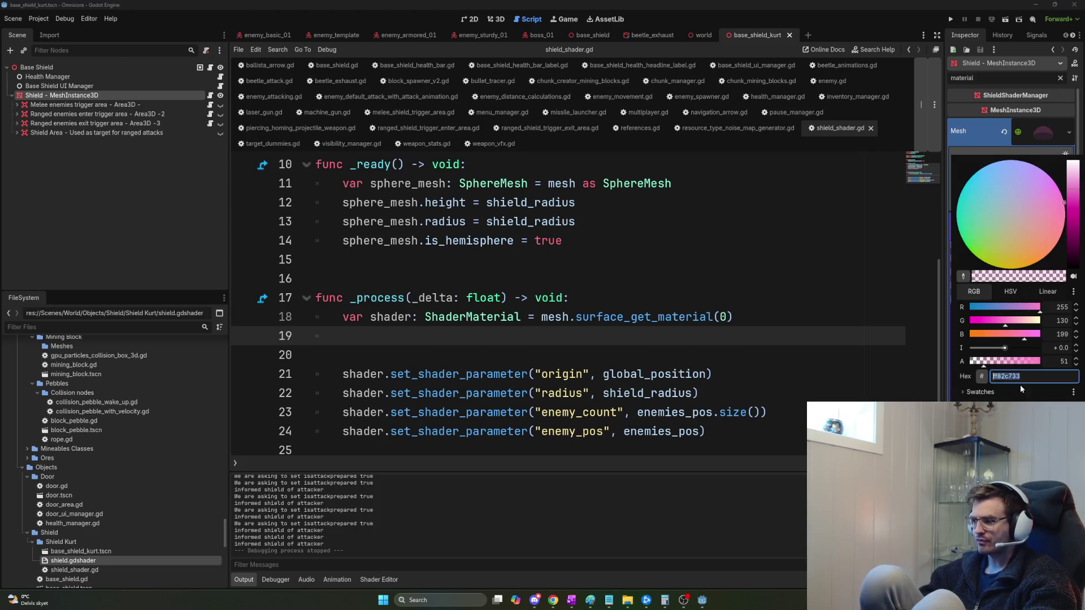
left_click(977, 189)
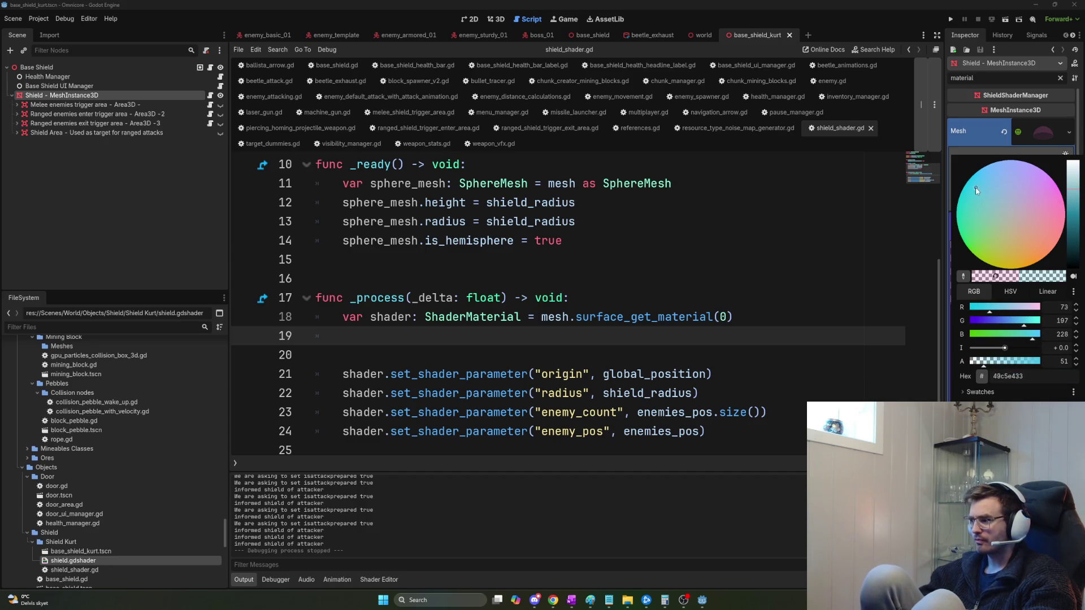
left_click_drag(970, 195, 962, 191)
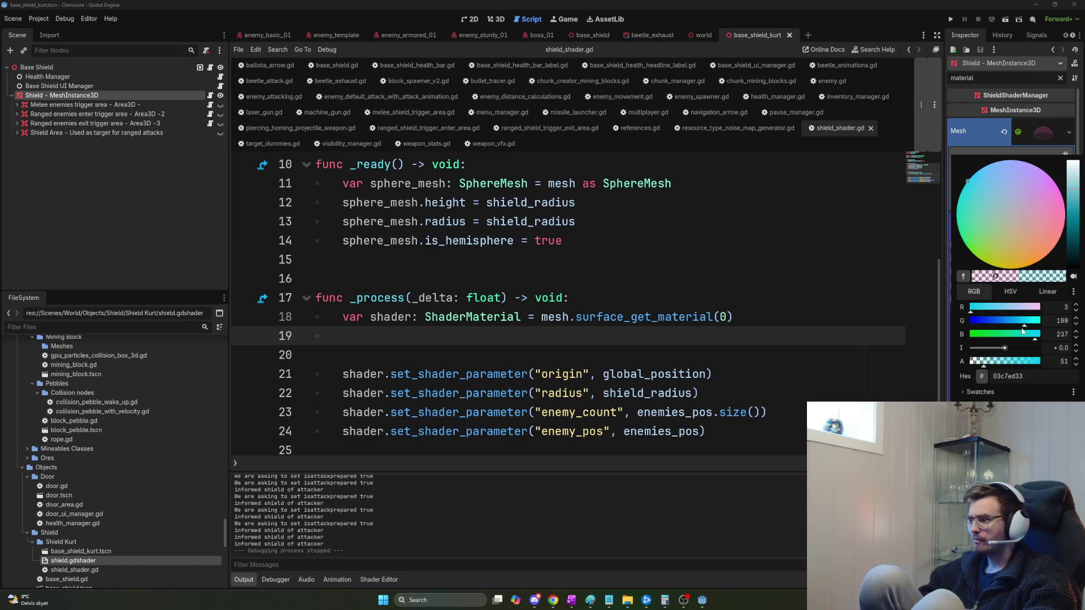
left_click_drag(1023, 326, 1016, 326)
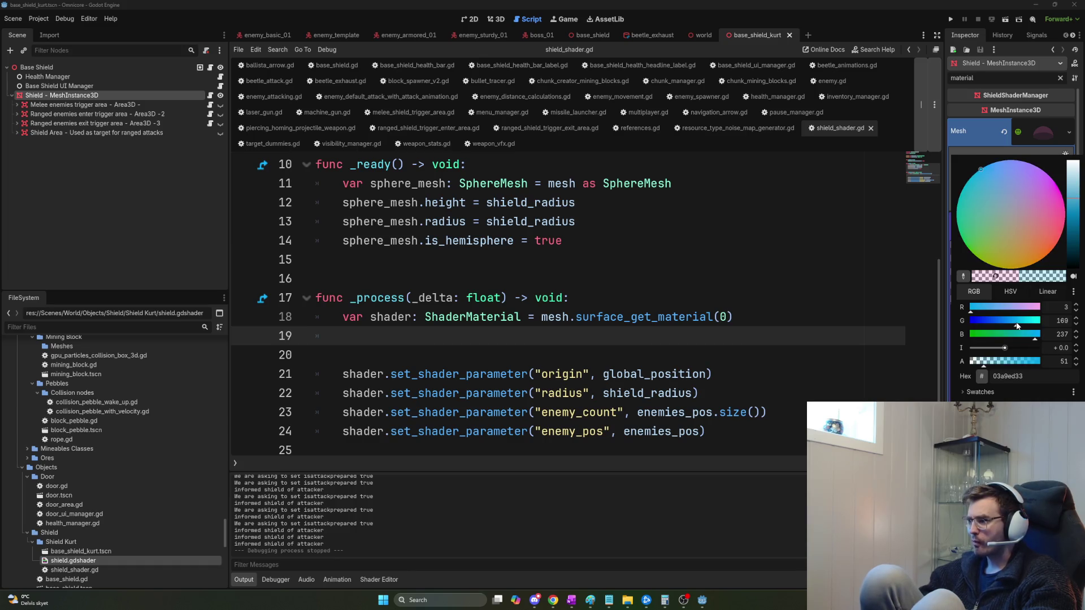
double_click(1064, 360)
type("20")
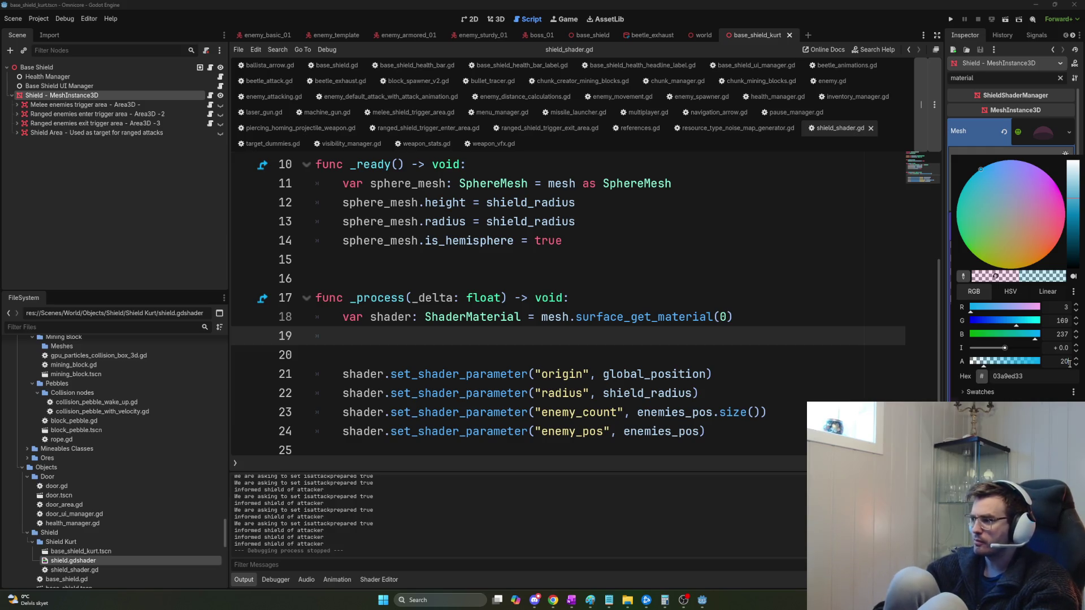
key("Return")
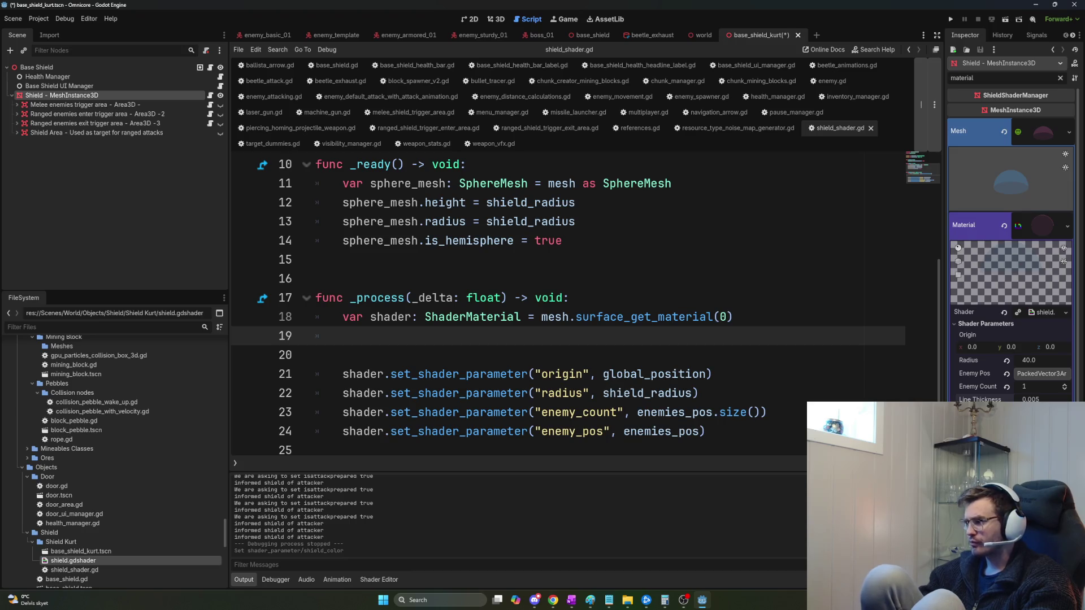
Reopen and confirm the shield colour, then launch the game.
left_click(1032, 226)
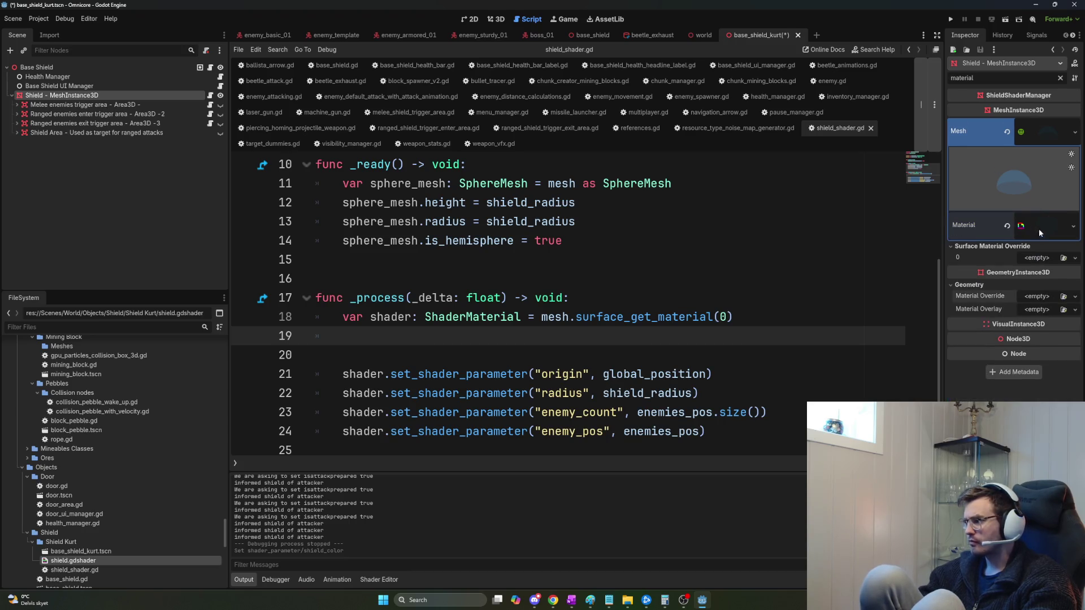
left_click(1039, 227)
left_click(1042, 413)
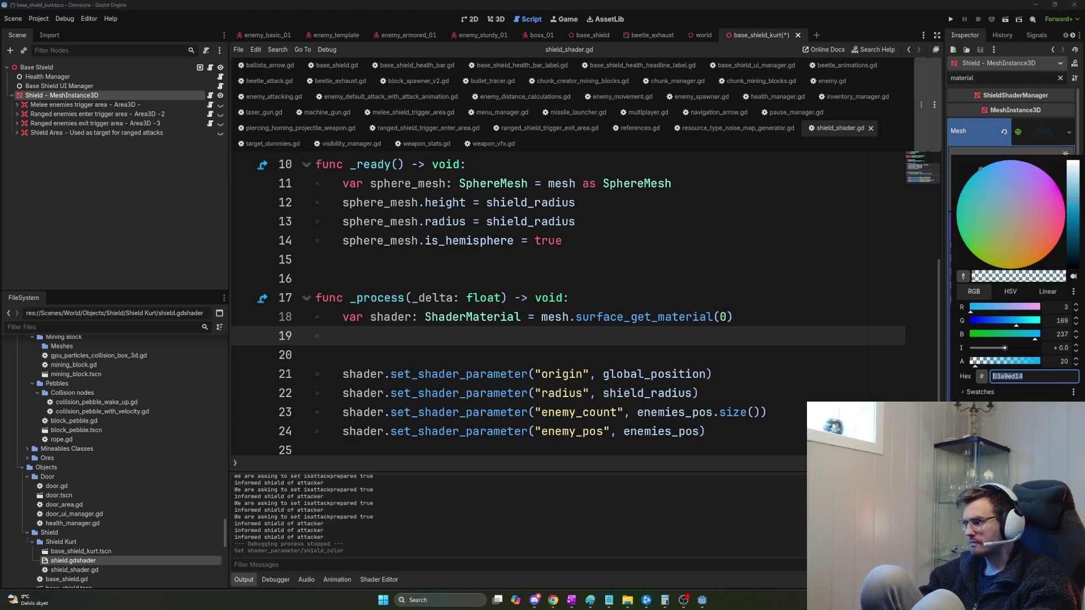
key("Return")
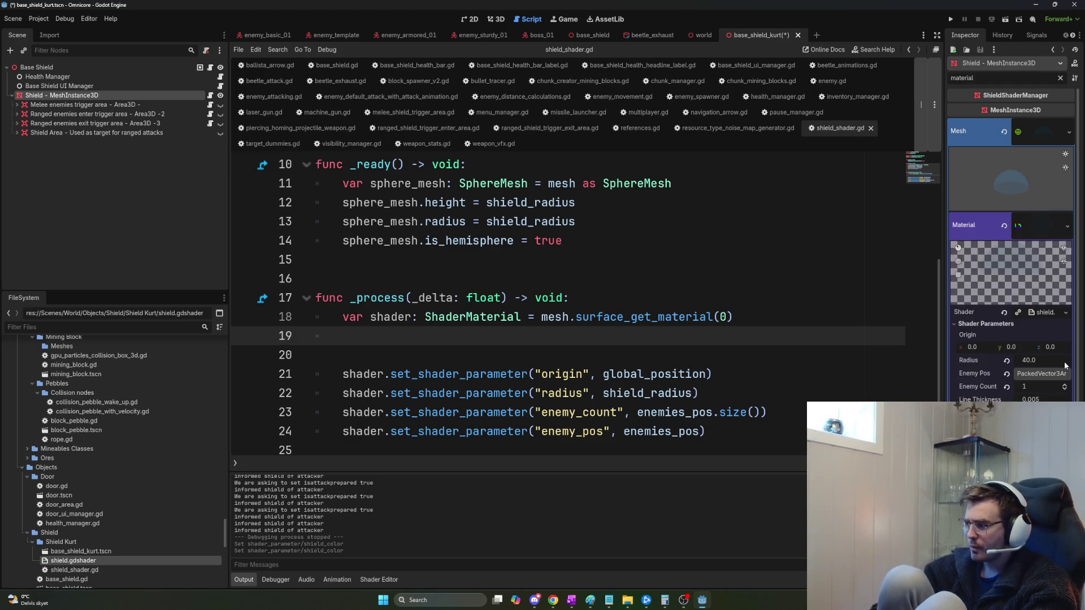
key("F5")
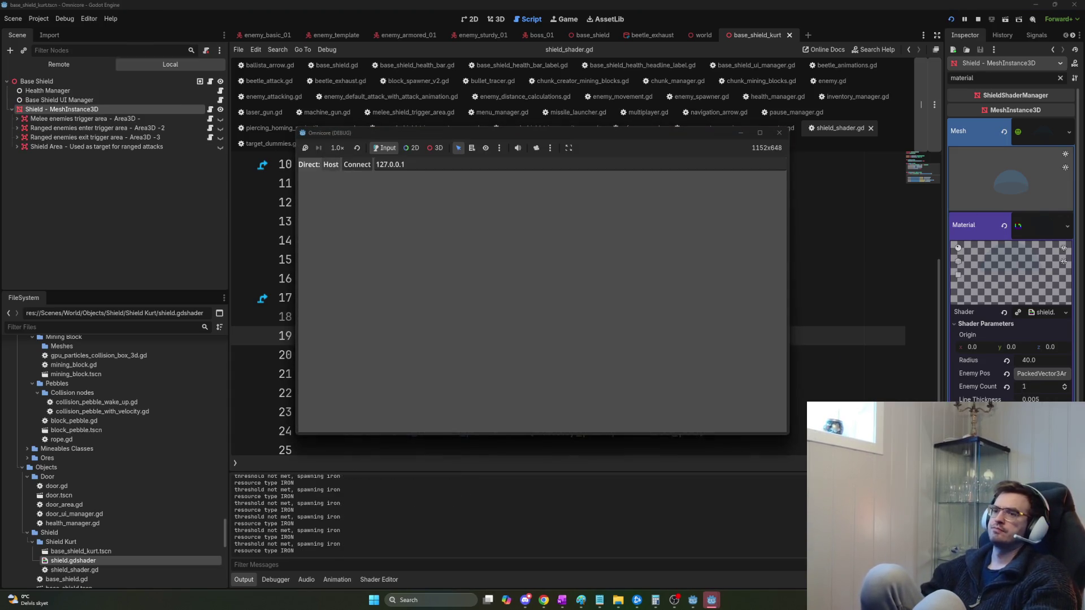
Host a game session in the playtest window to check the shield's look.
left_click(331, 164)
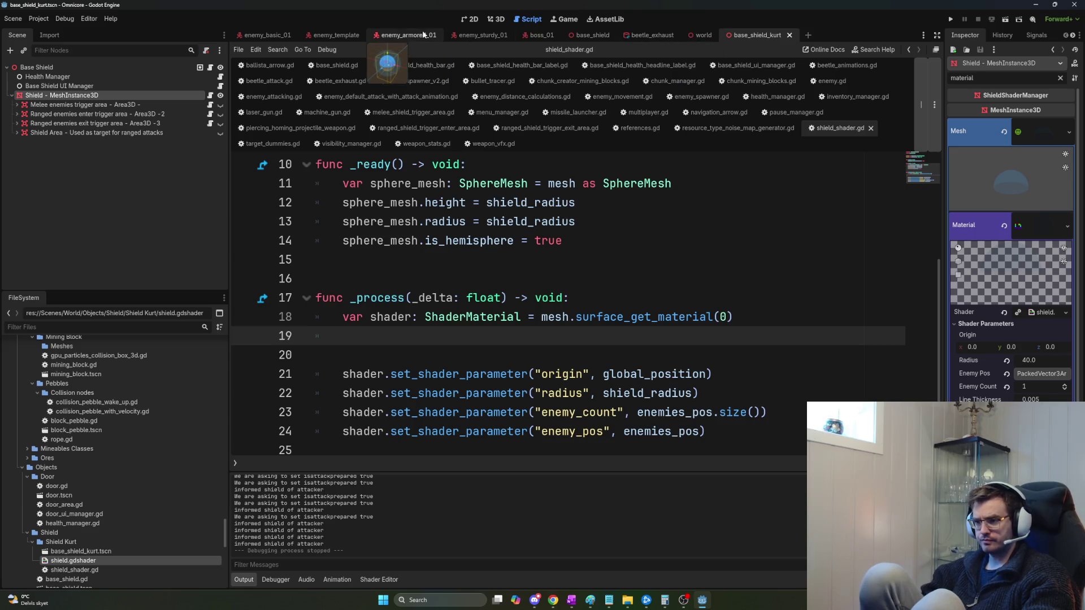
In enemy_basic_01, view the Attacking and Beetle Attack scripts, then clear the Inspector filter.
left_click(253, 37)
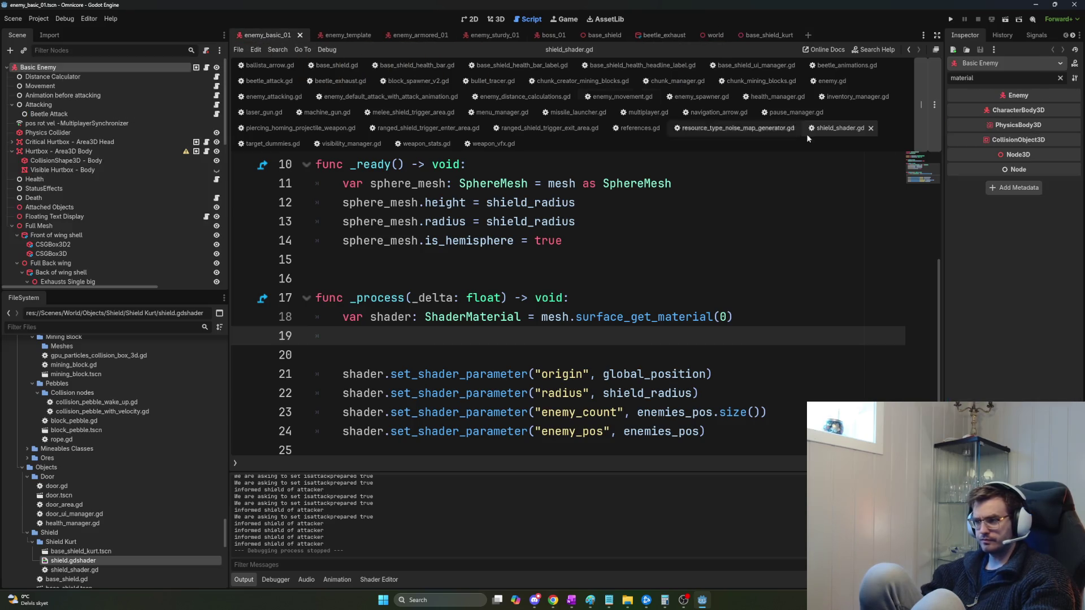
left_click(148, 114)
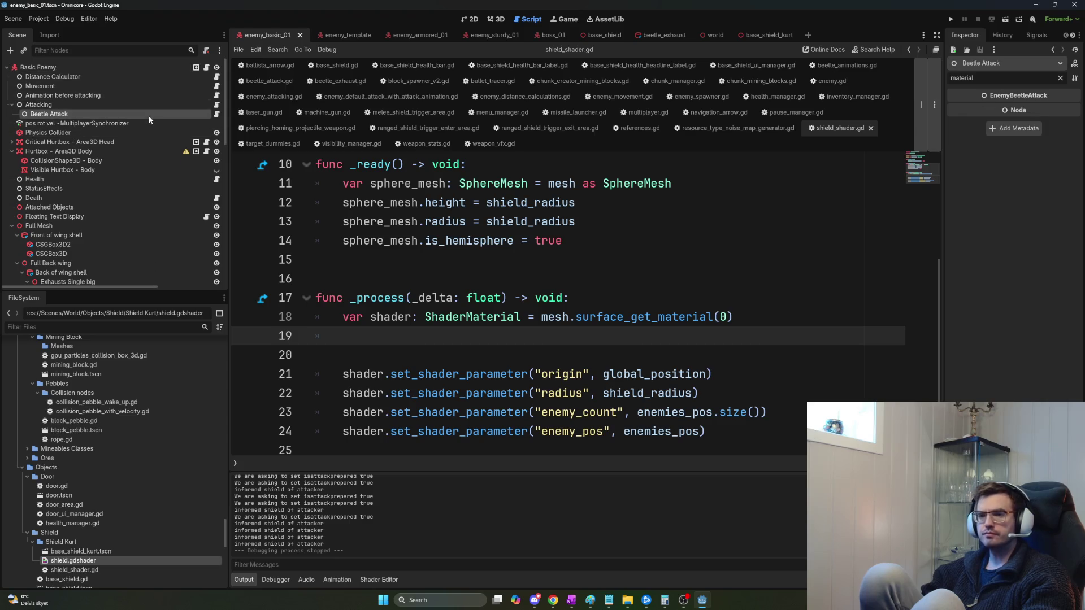
left_click(150, 105)
left_click(216, 105)
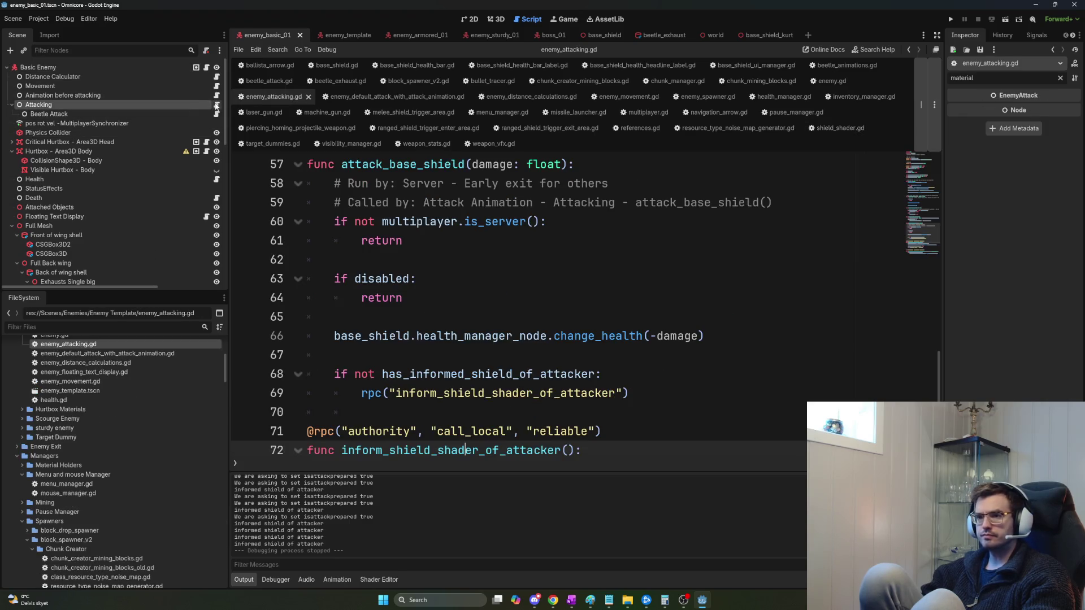
left_click(216, 114)
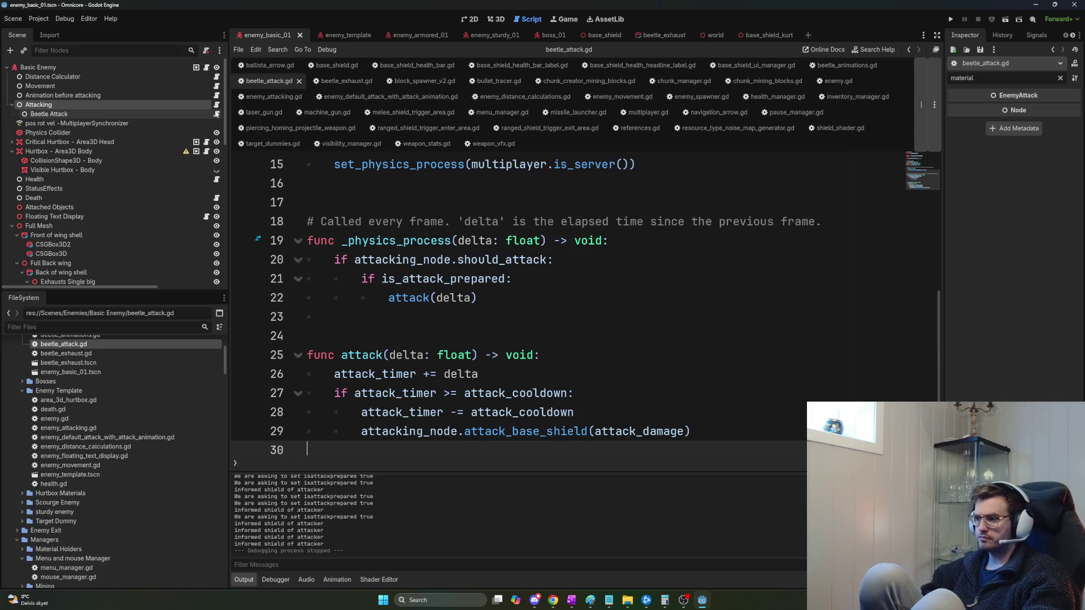
left_click(153, 88)
key("ctrl+BackSpace")
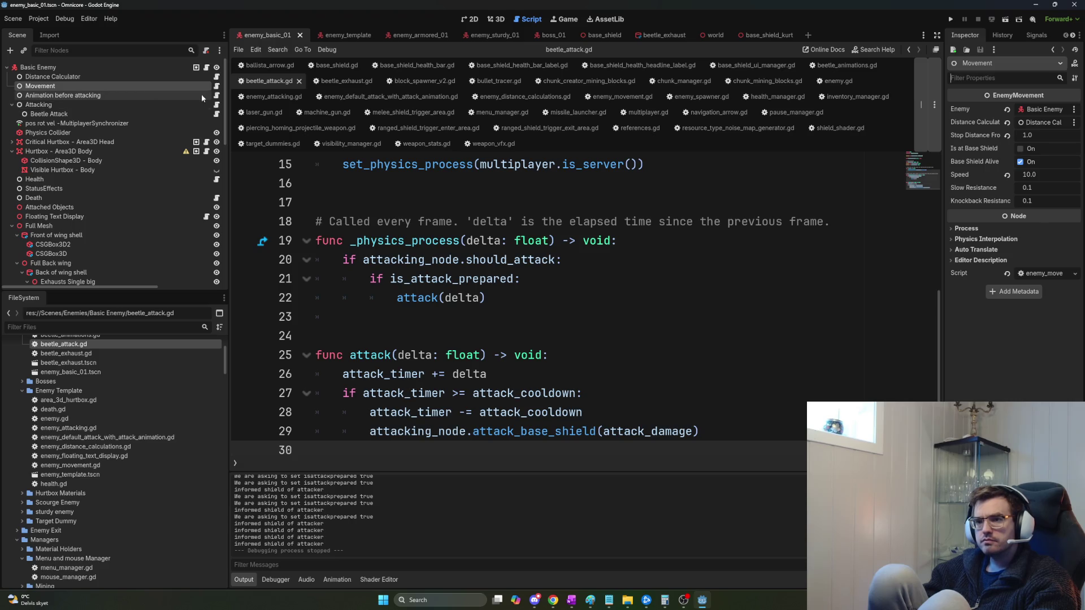
Set Drill Descent Length to 1.1 on the Animation before attacking node and run the game.
left_click(217, 97)
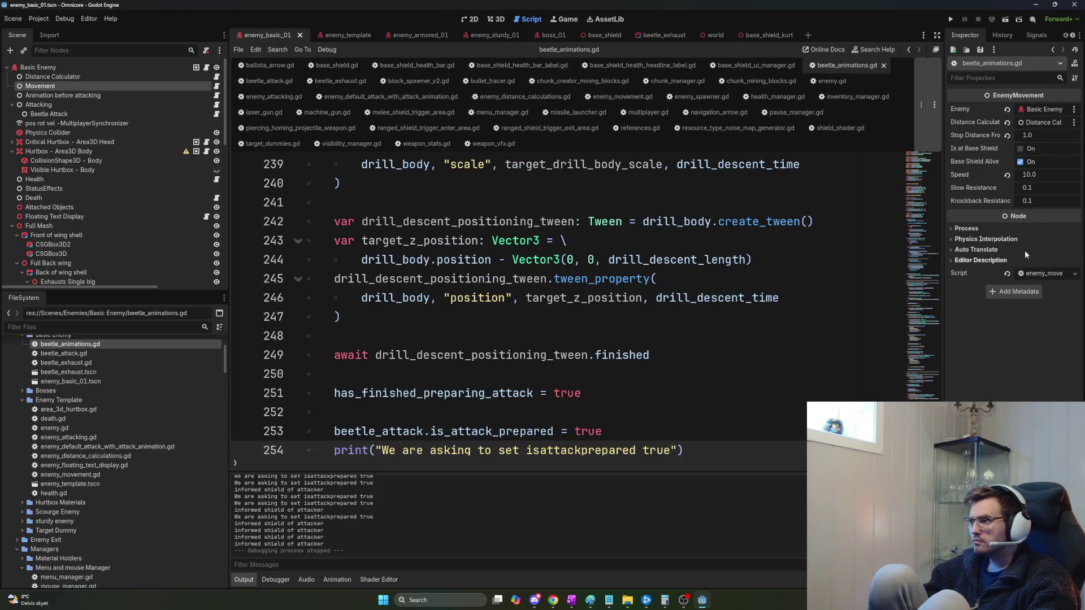
left_click(121, 94)
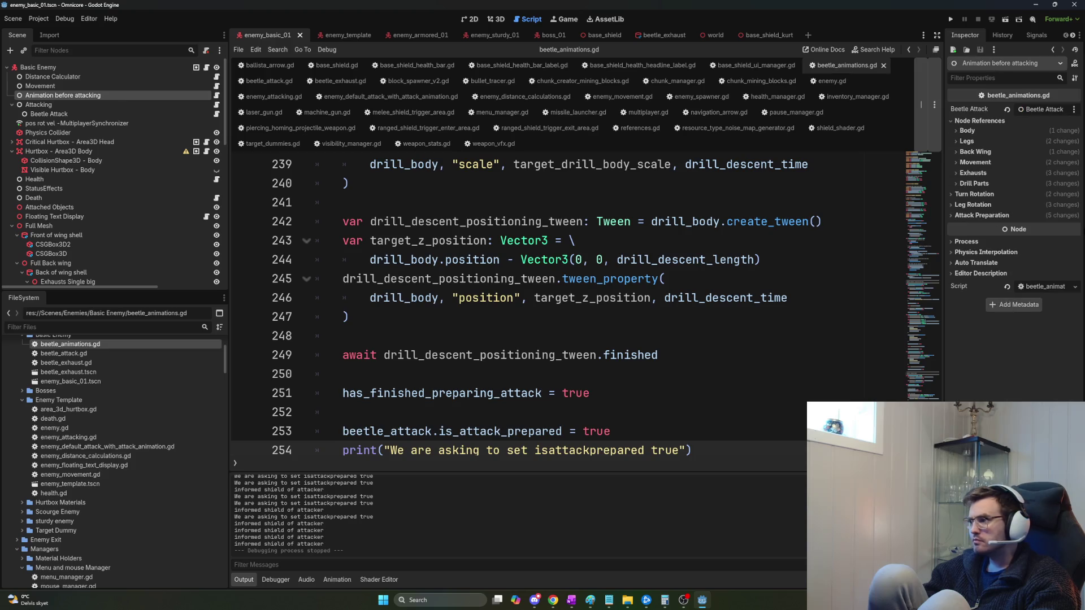
left_click(961, 217)
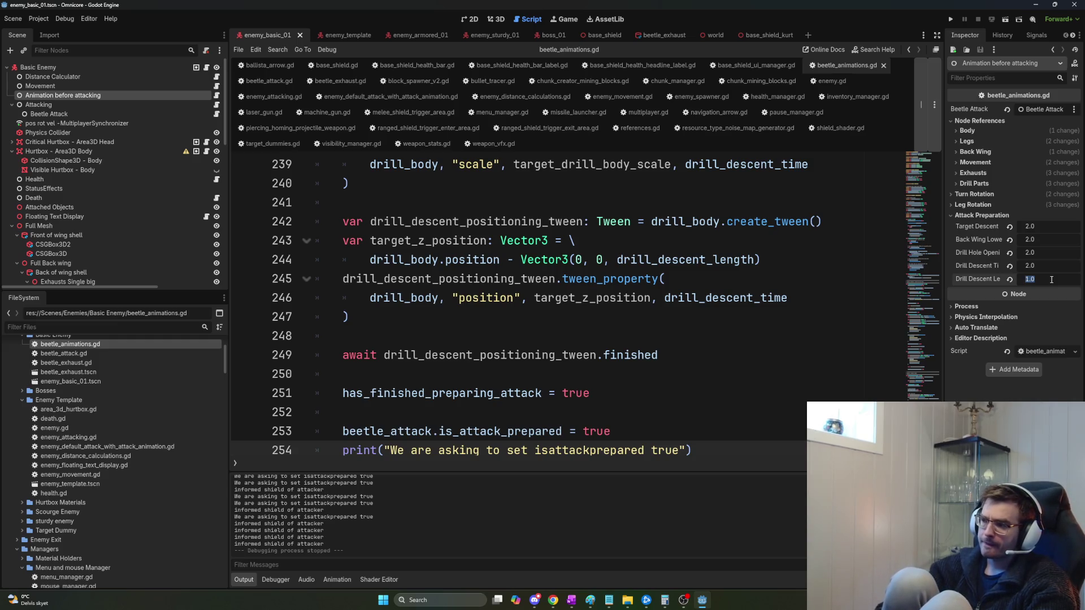
type("1.1")
key("F5")
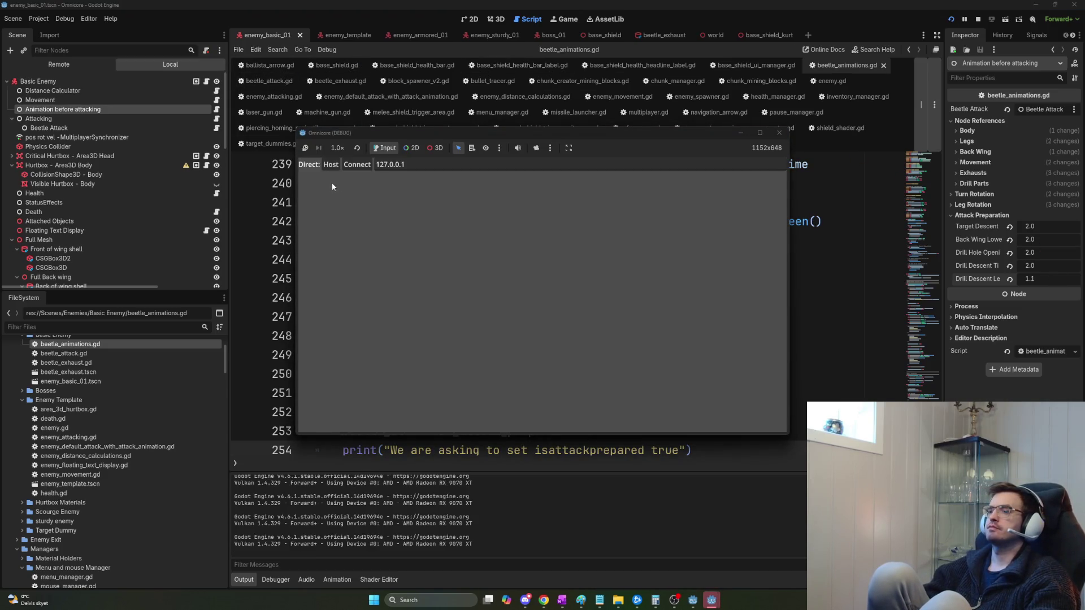
Host the session, watch beetles drill shield health down to 90/500, then stop the game.
left_click(329, 165)
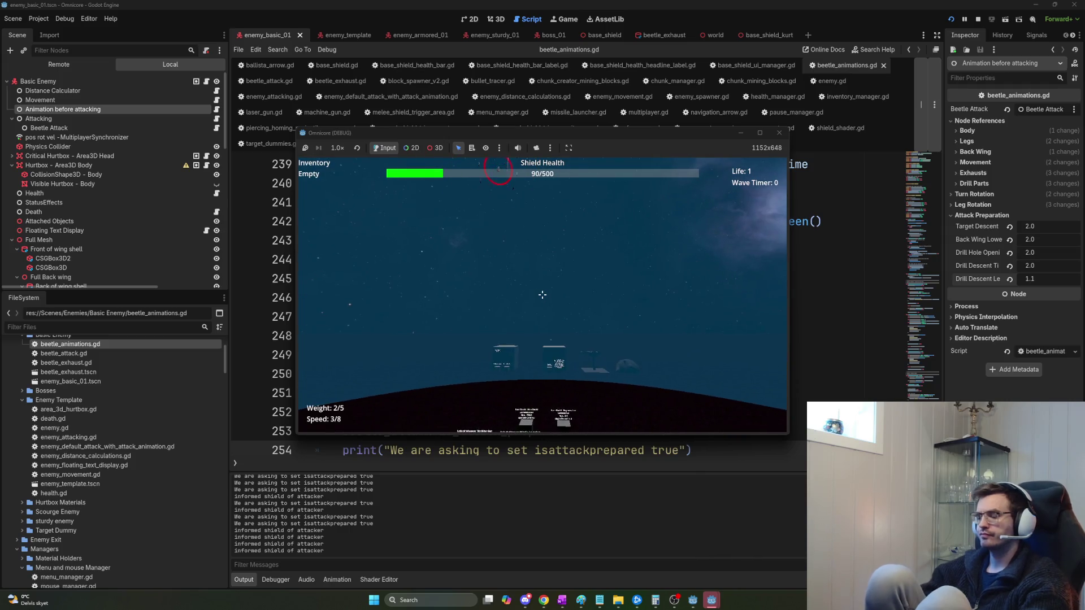
key("F8")
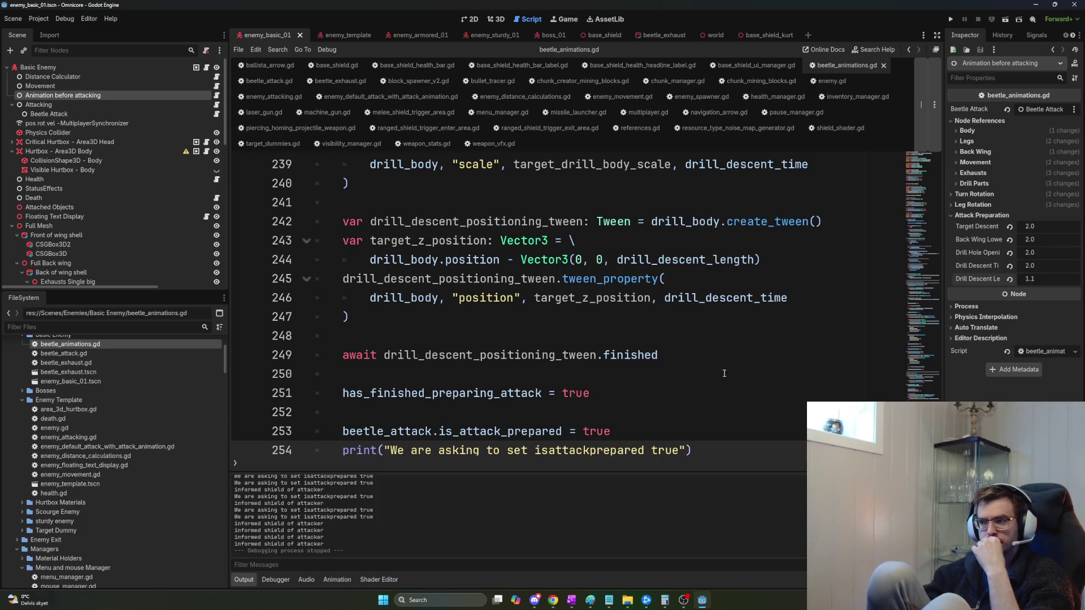
In base_shield_kurt, view the shield colour, then run and stop another playtest.
left_click(768, 36)
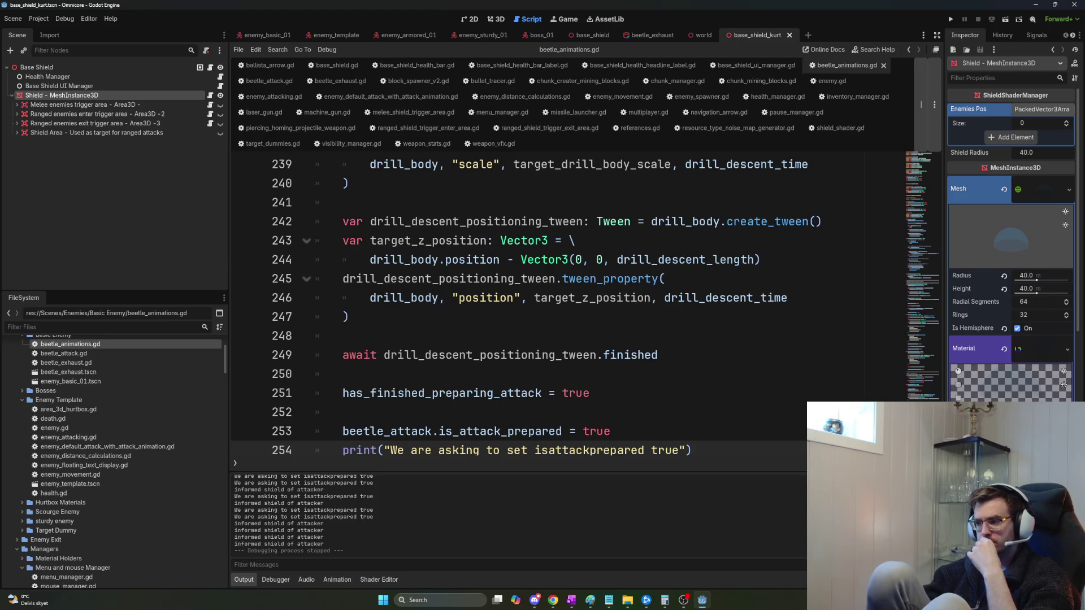
left_click(1039, 418)
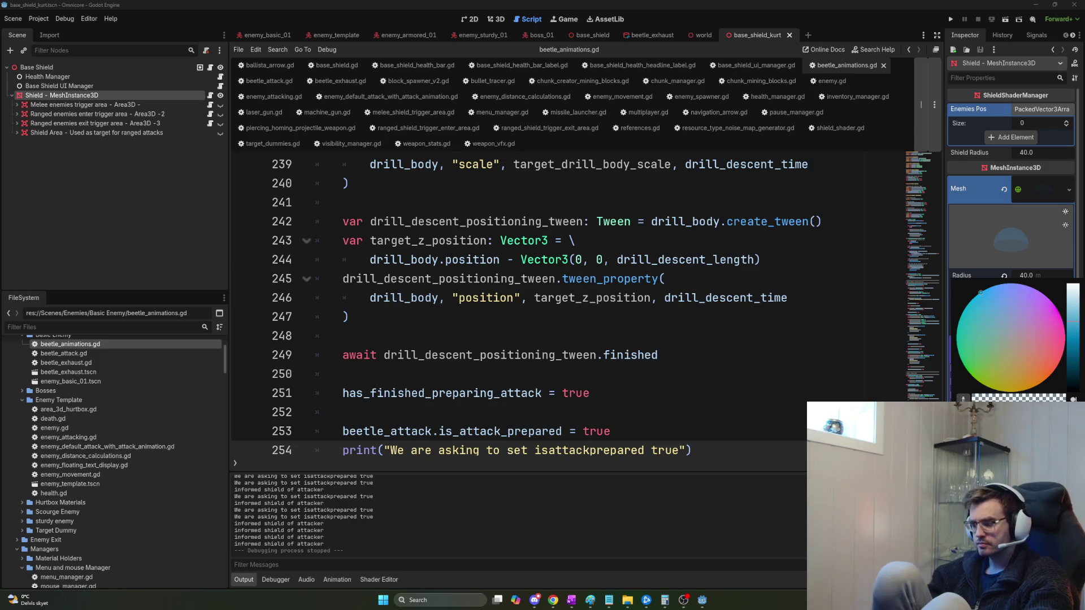
key("F5")
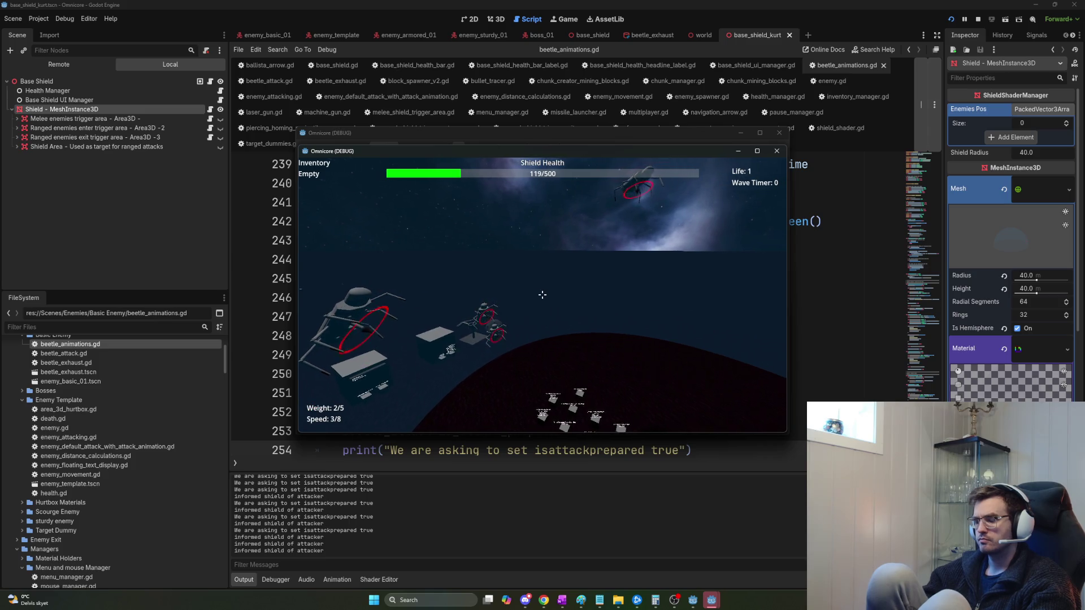
key("F8")
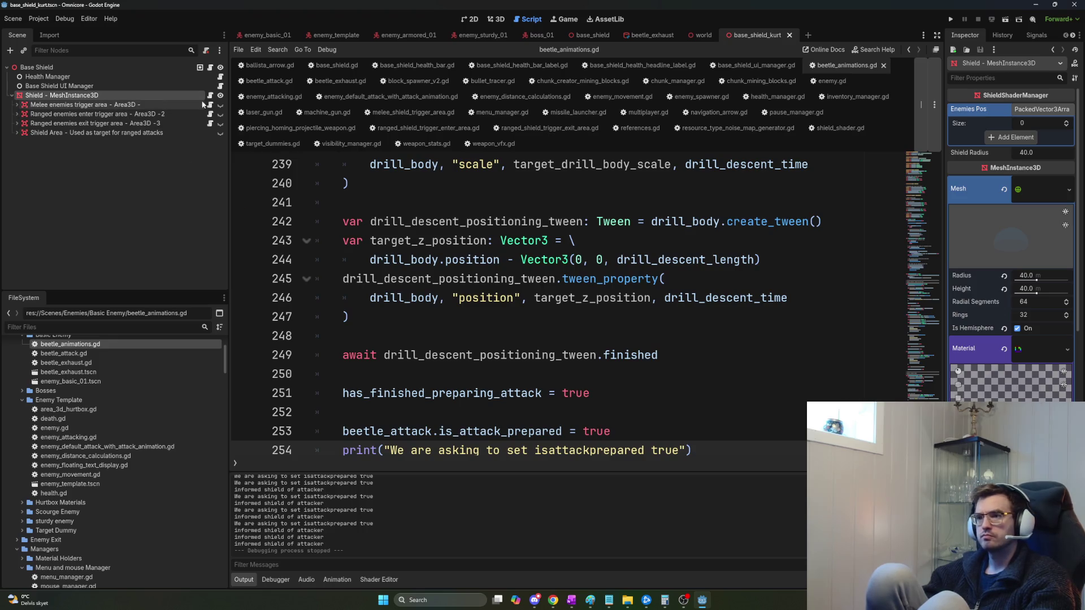
left_click(640, 37)
Set the basic enemy's drill descent length to 0.9.
left_click(266, 35)
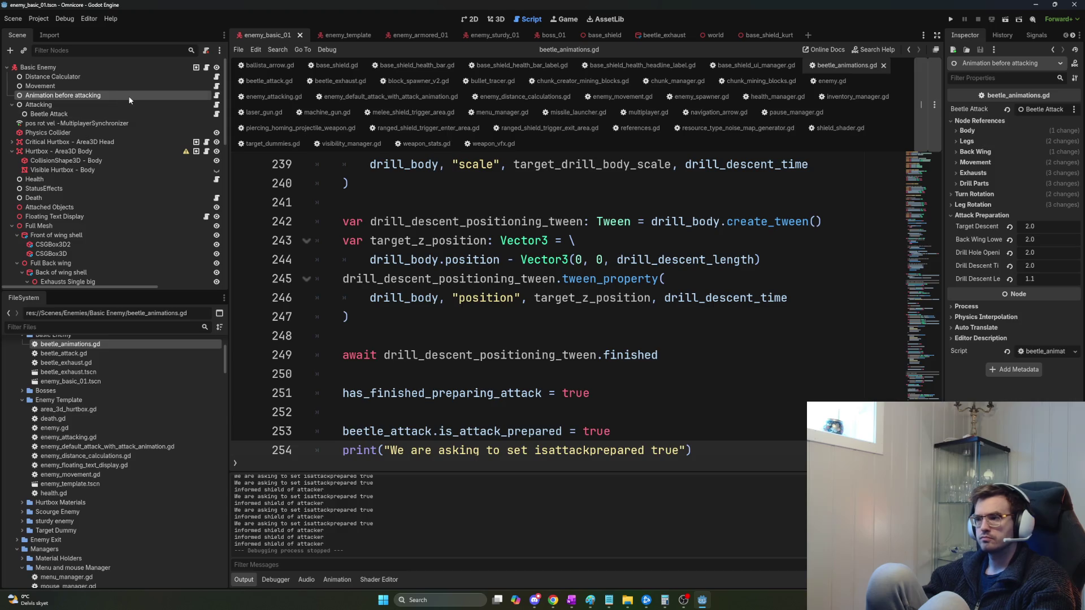
left_click(1053, 280)
type("9")
key("Return")
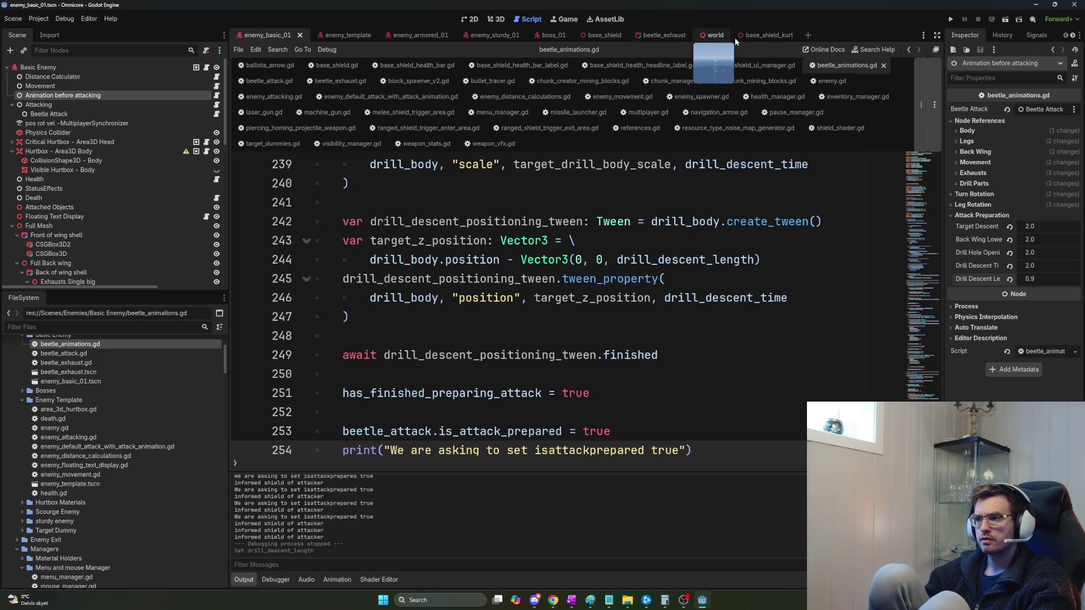
Assign Boss 01 as the boss Attacking node's Enemy Root and save the boss scene.
left_click(414, 35)
left_click(66, 96)
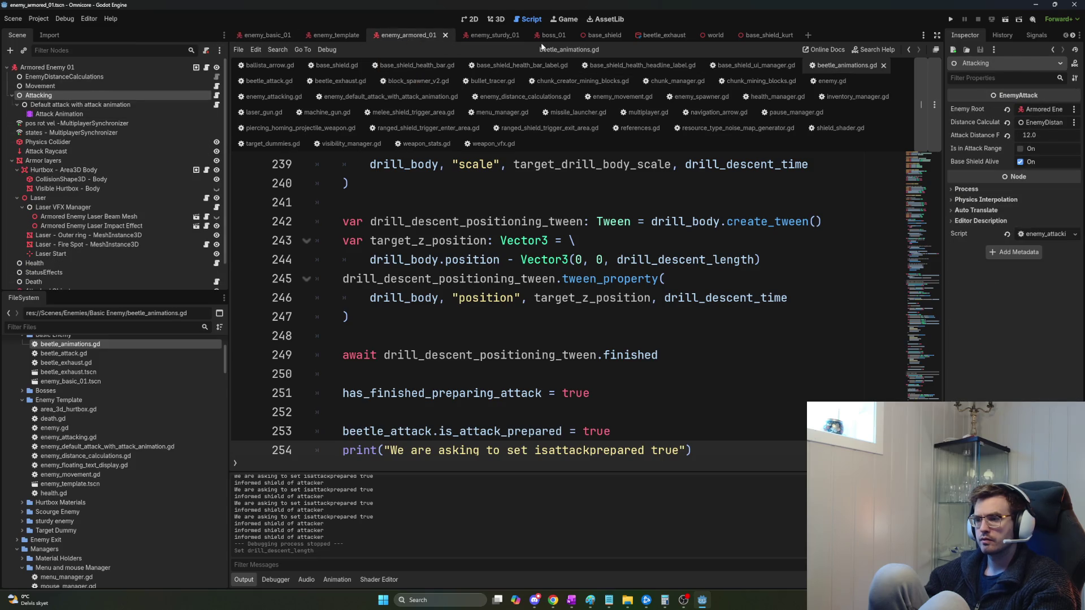
left_click(555, 36)
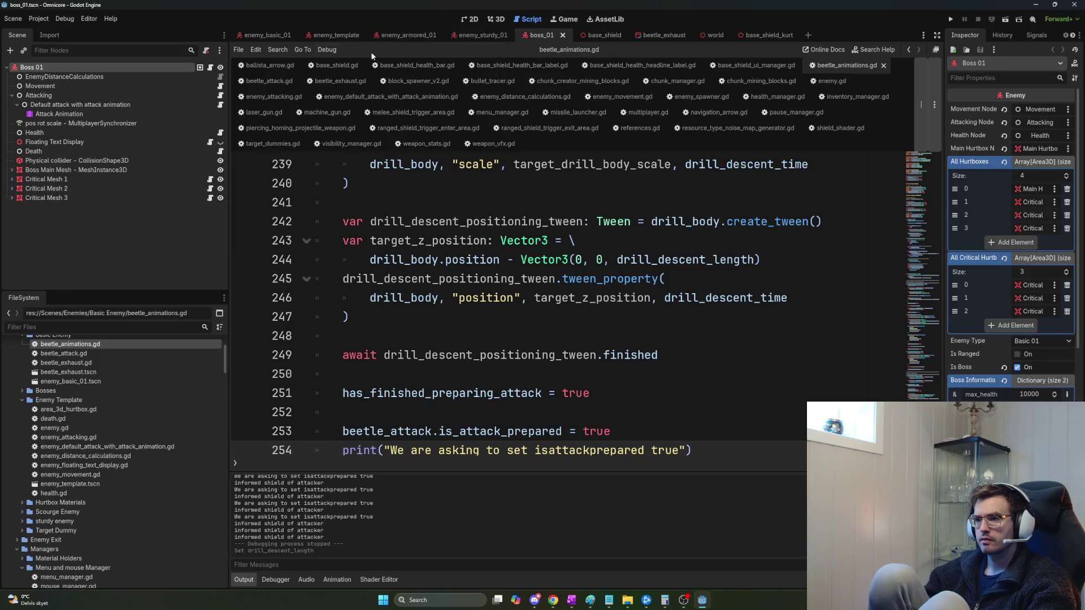
left_click(54, 95)
left_click_drag(49, 68, 609, 117)
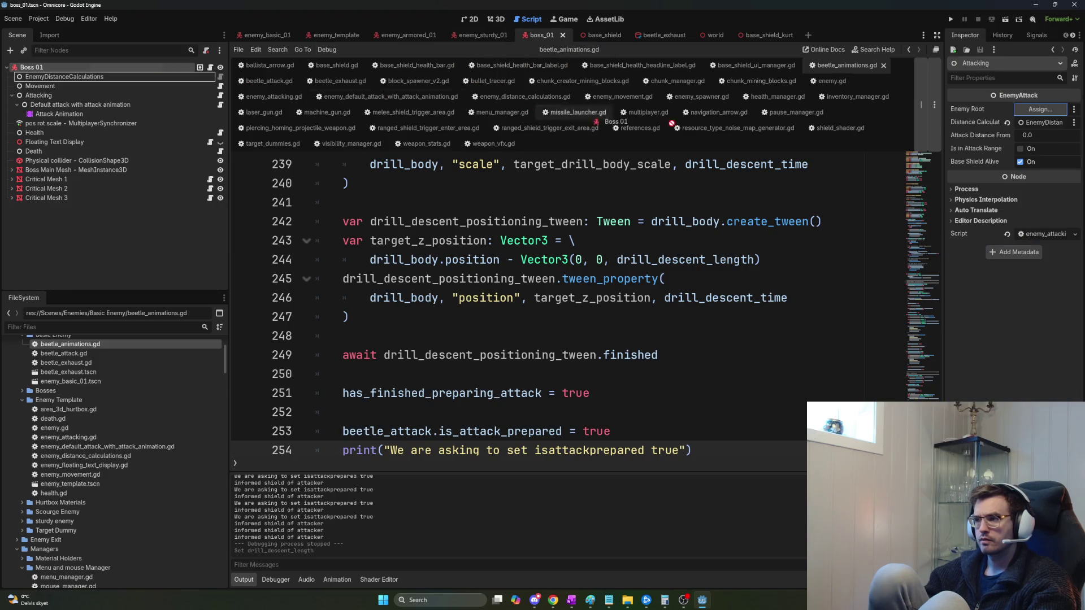
left_click_drag(1032, 119, 1034, 111)
key("ctrl+s")
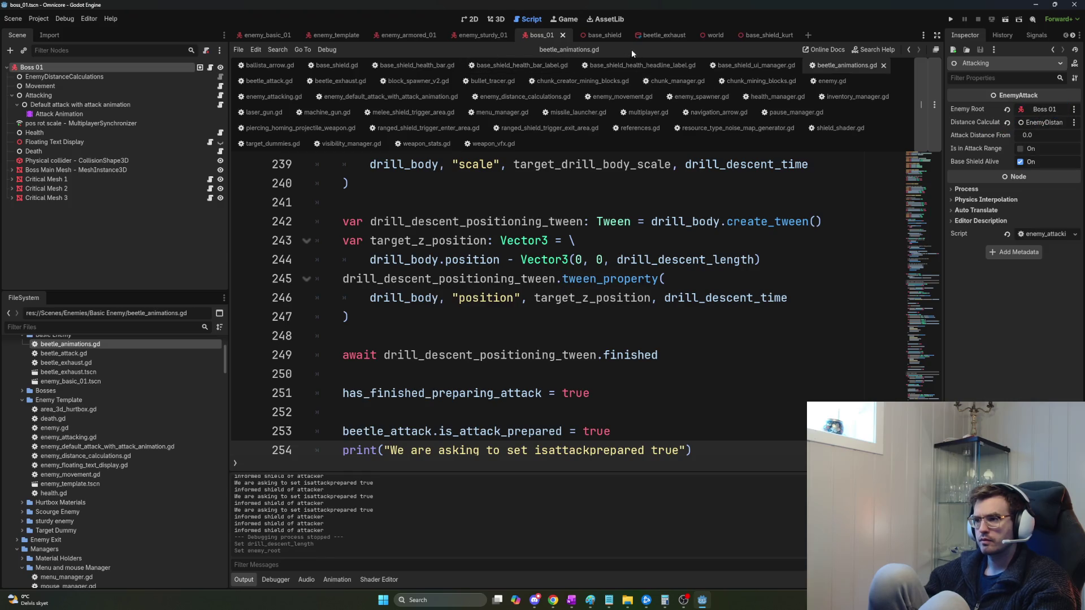
Save the sturdy enemy scene with its Attacking node, then run and host the game.
left_click(459, 35)
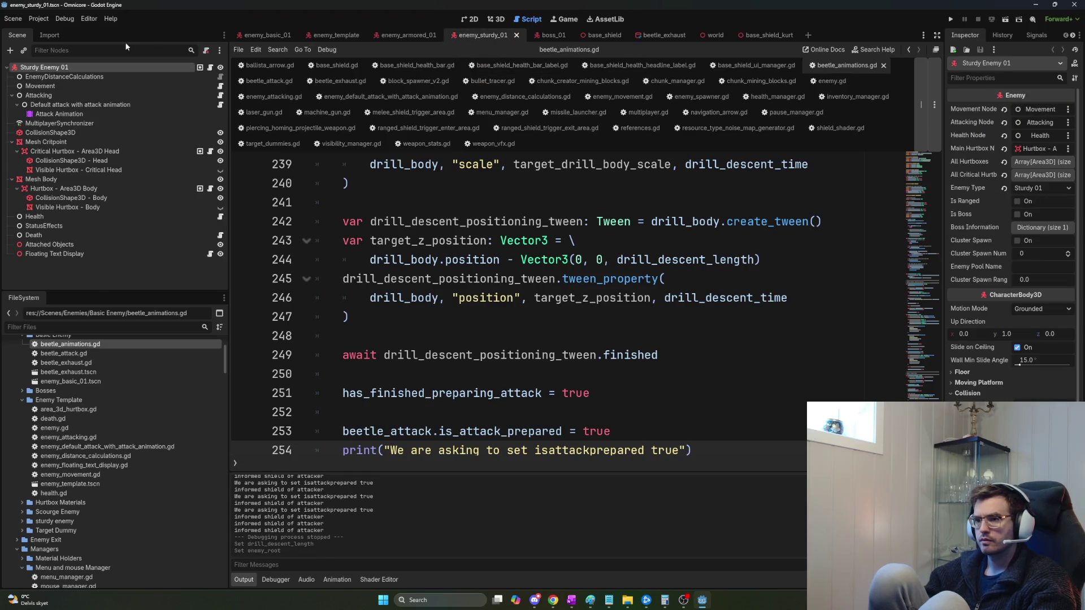
left_click(62, 95)
key("ctrl+s")
left_click(534, 259)
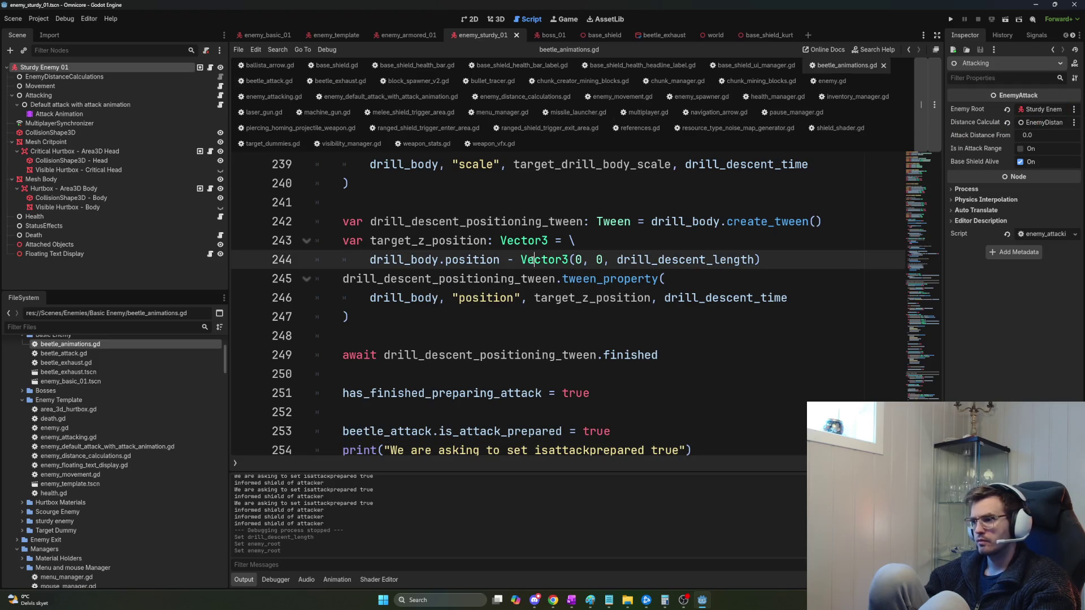
key("F5")
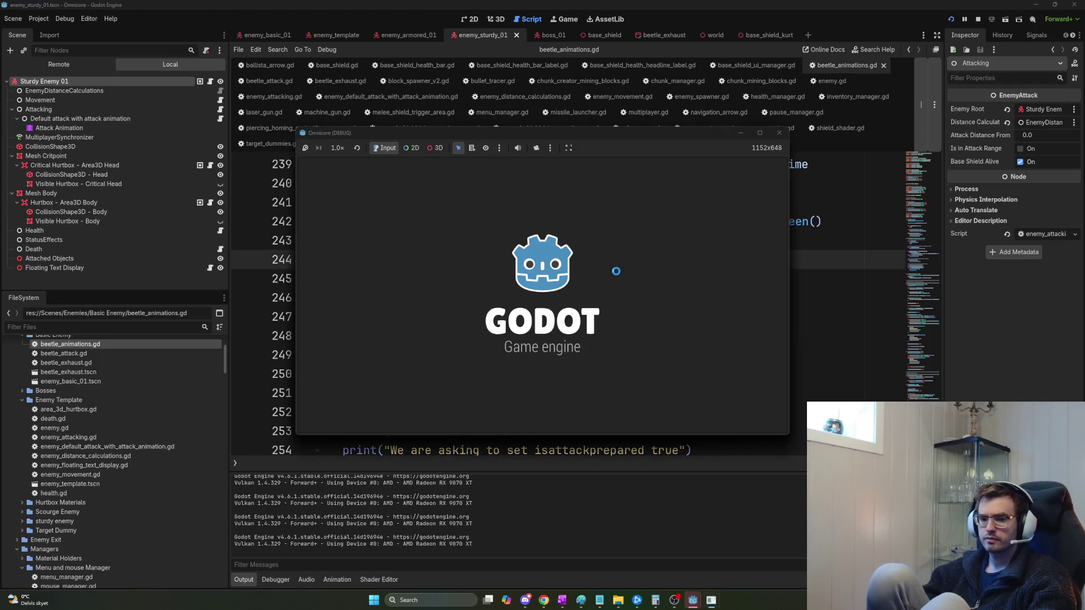
left_click(330, 165)
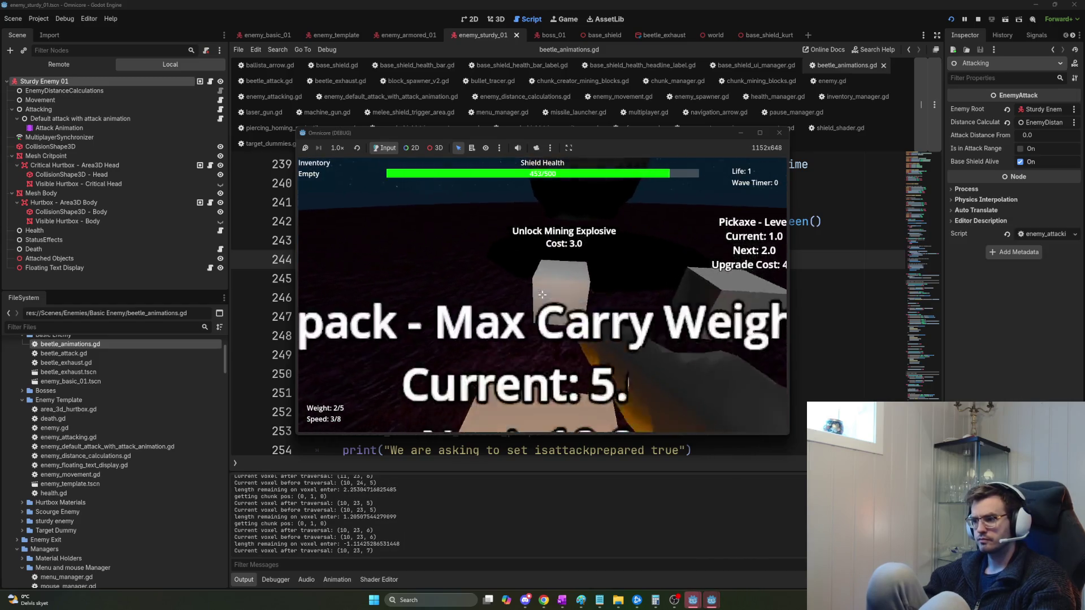
Walk into the mining hole and mine rock walls and ore.
key("w")
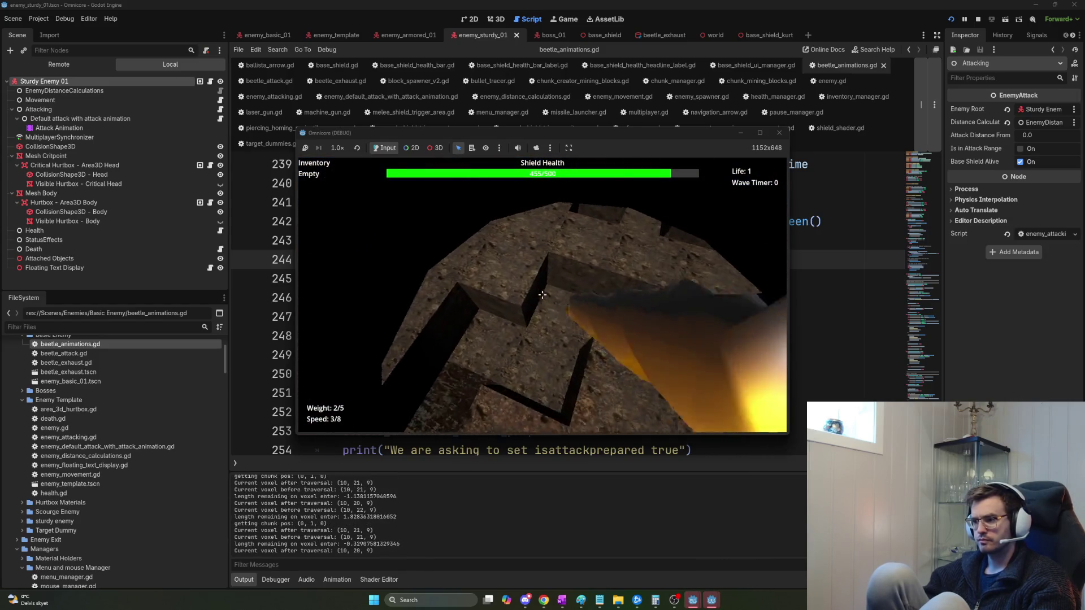
left_click(542, 295)
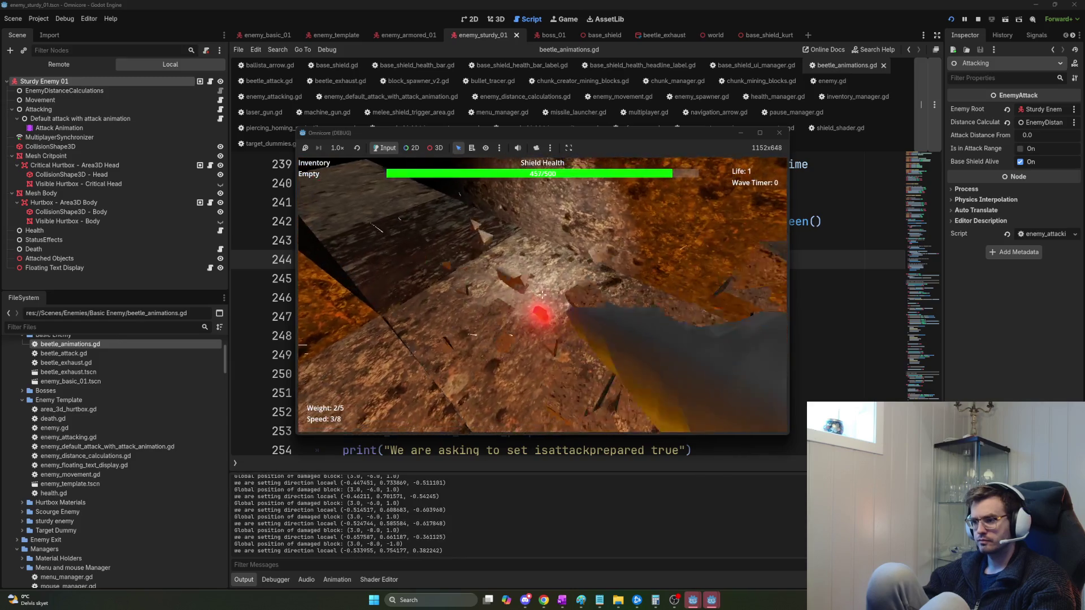
left_click(541, 294)
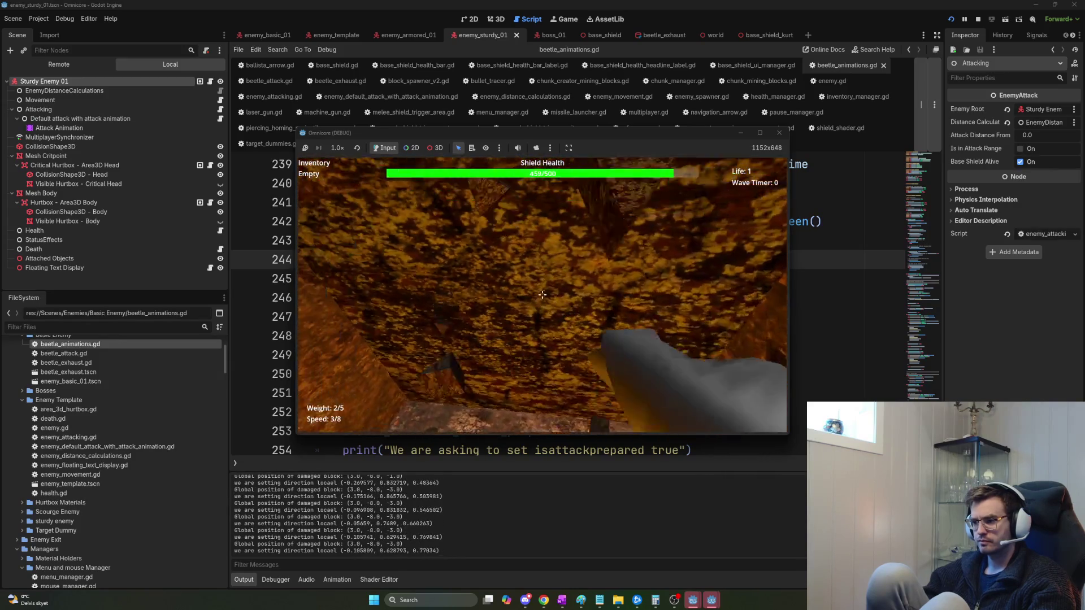
left_click(541, 294)
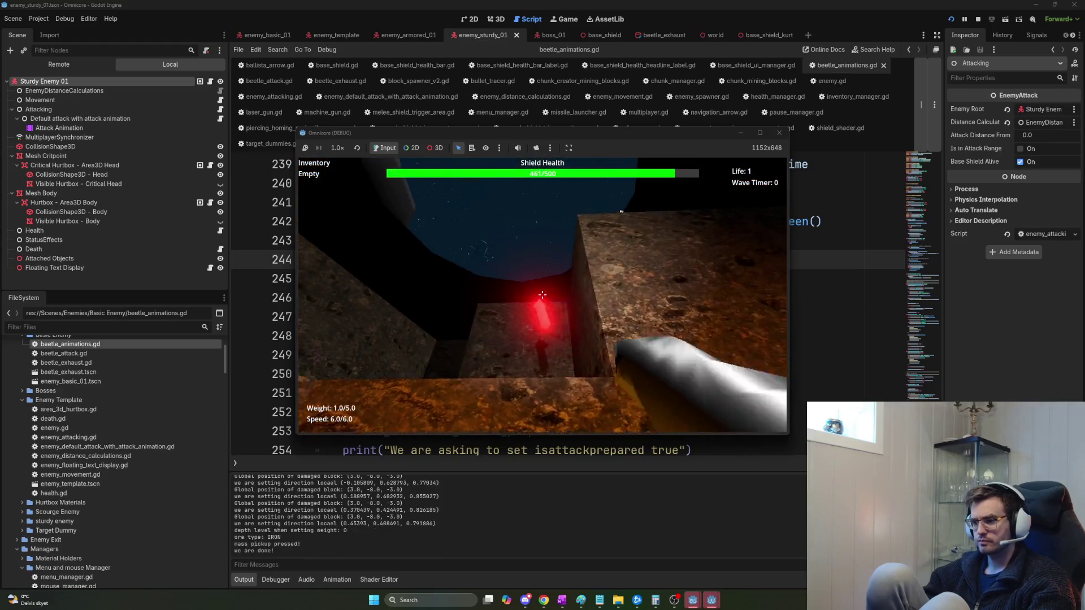
key("w")
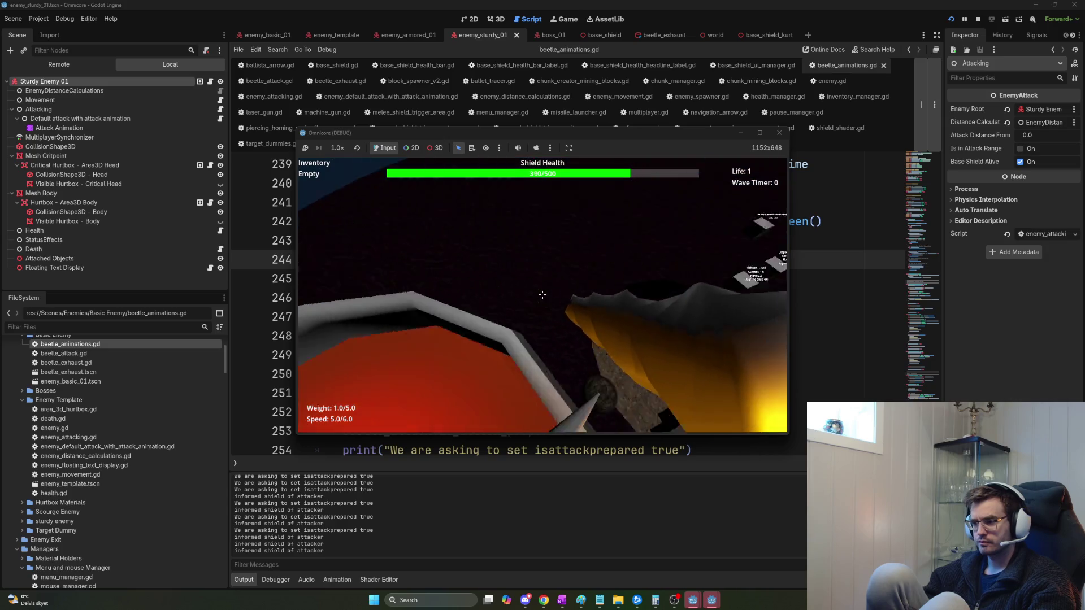
left_click(542, 294)
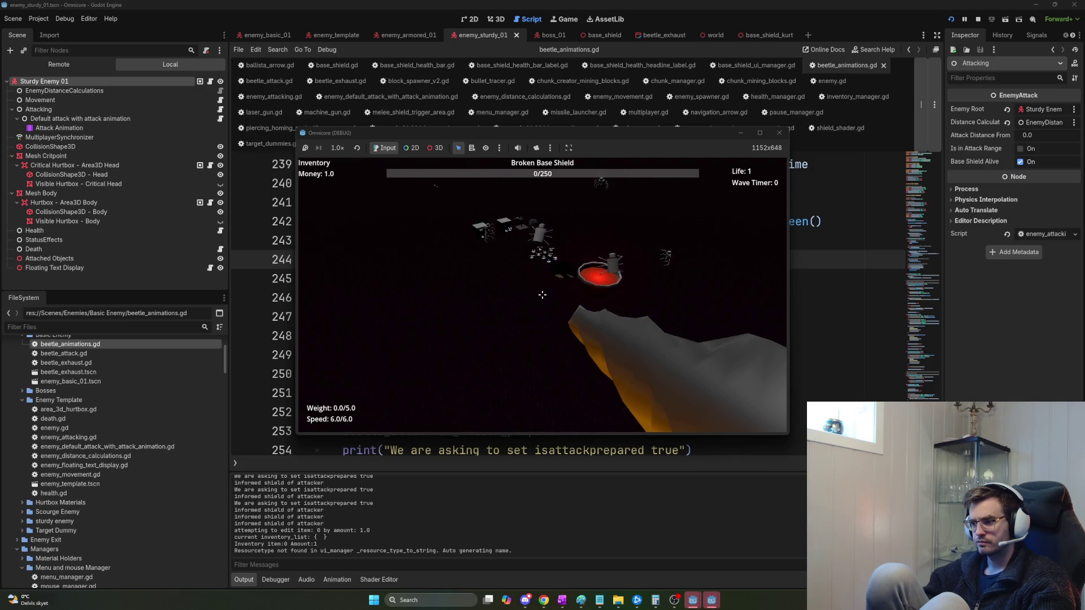
Restart, upgrade the machine gun's fire rate, shoot a spider, restart again, then stop the game.
key("F5")
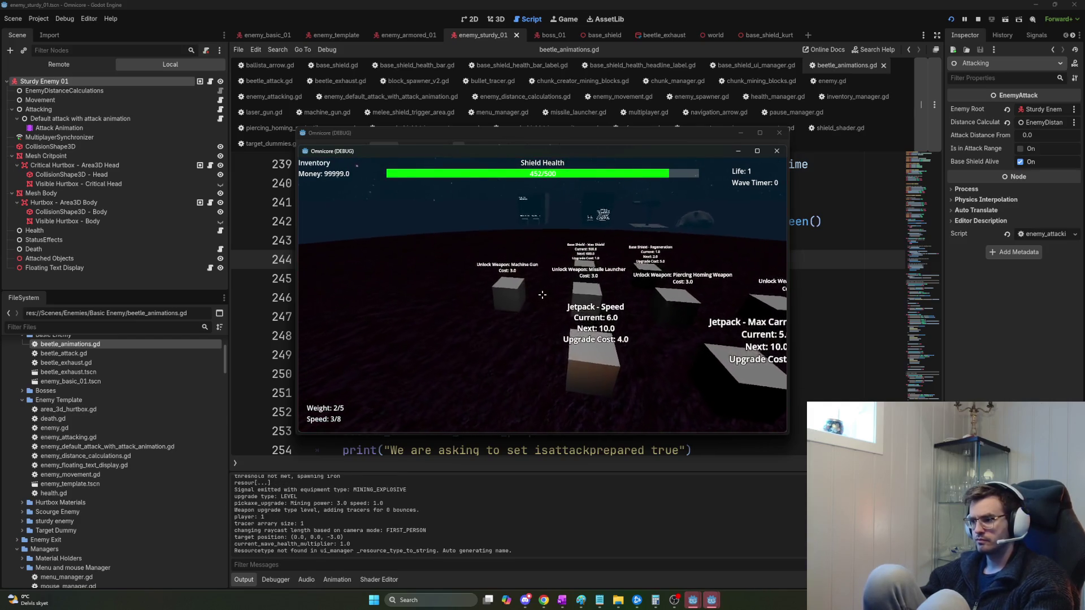
key("w")
key("e")
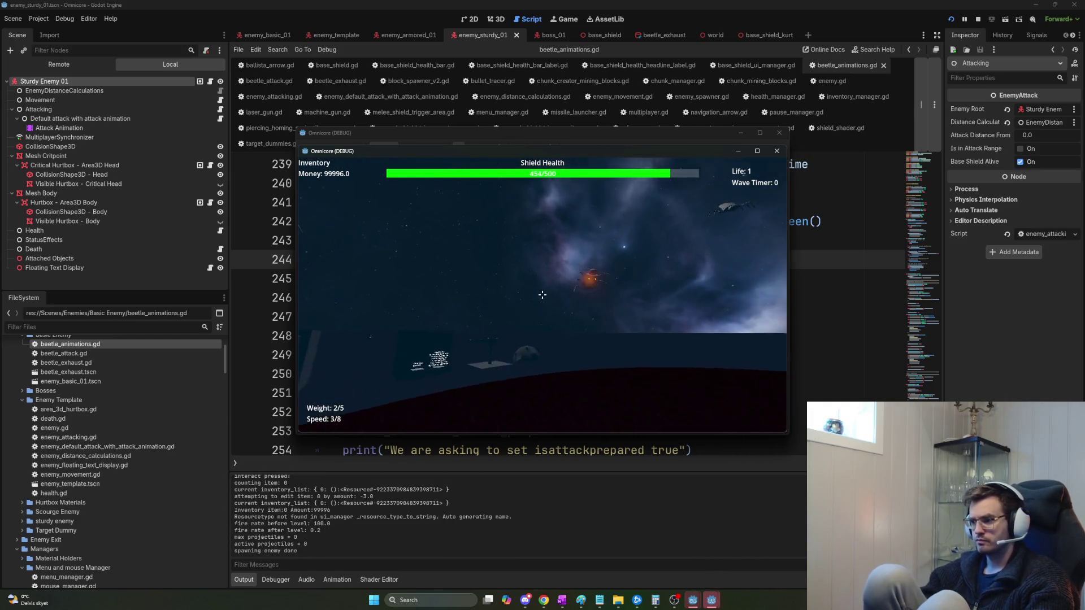
left_click(542, 294)
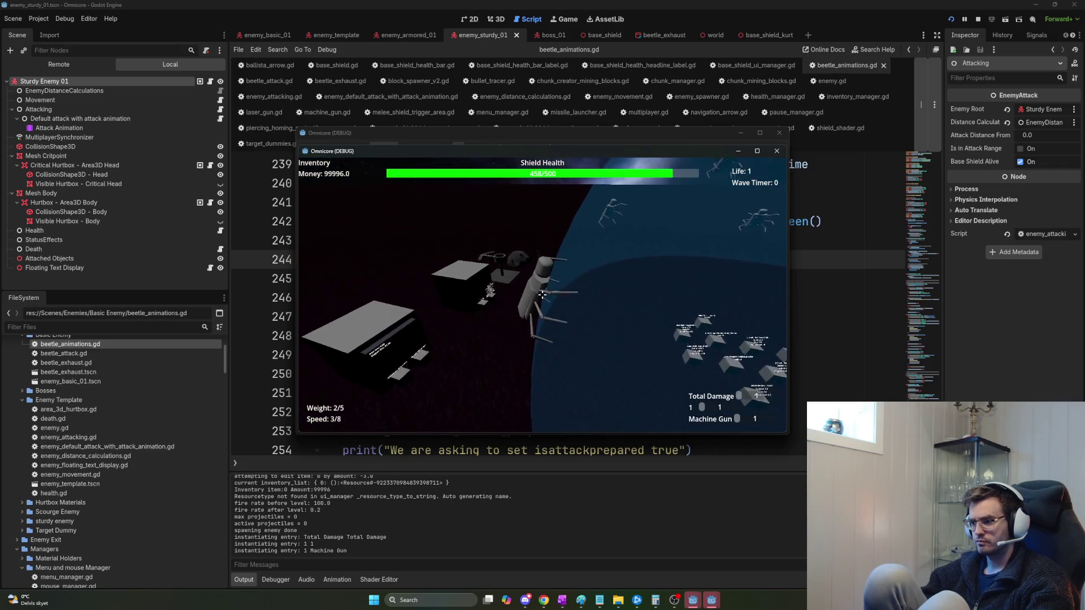
left_click(543, 294)
left_click(542, 294)
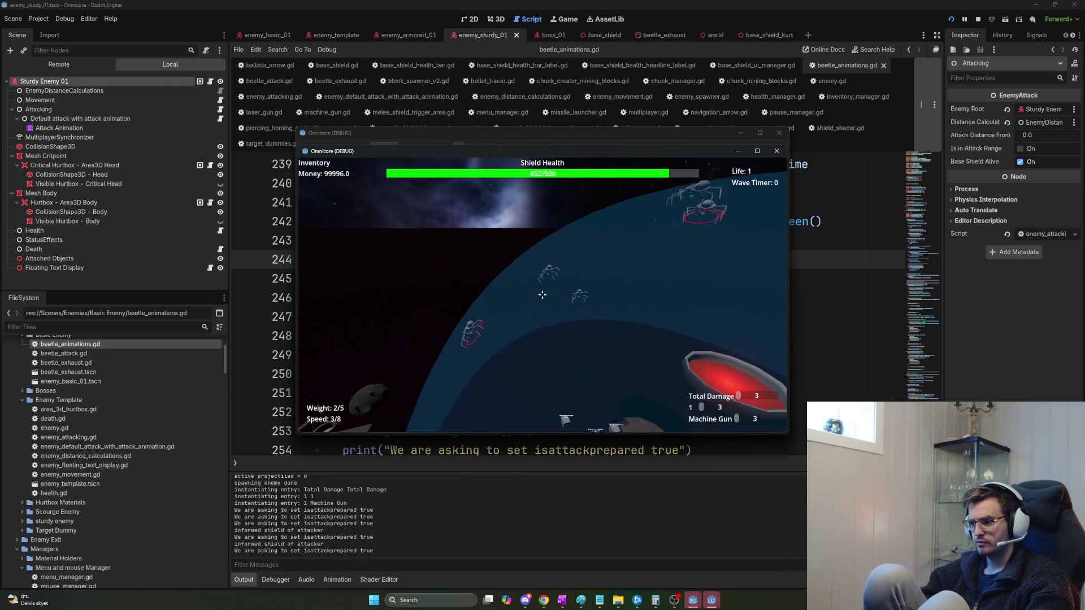
key("F5")
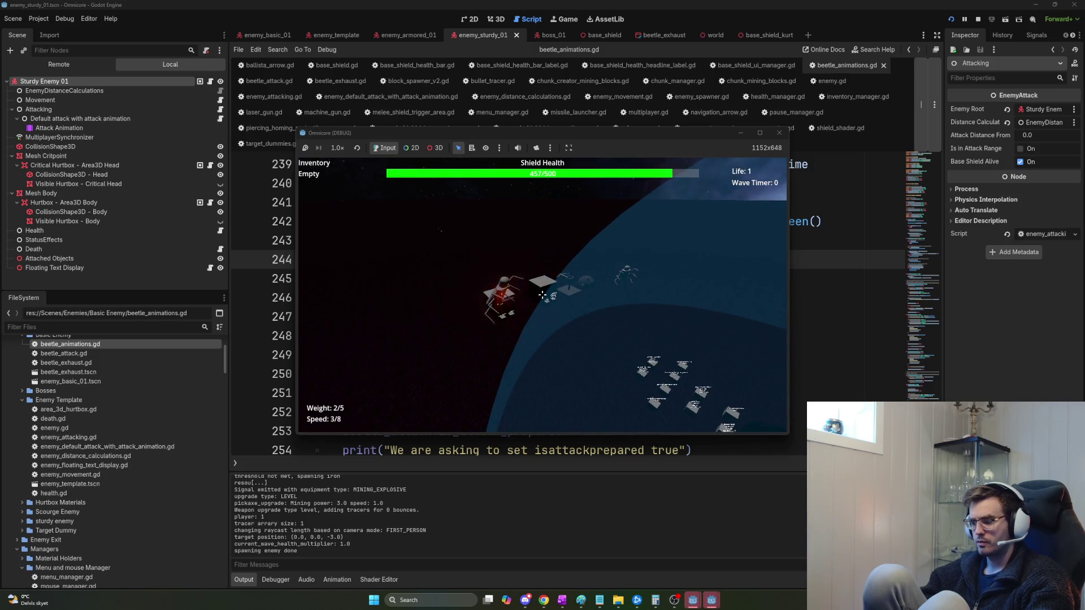
key("F8")
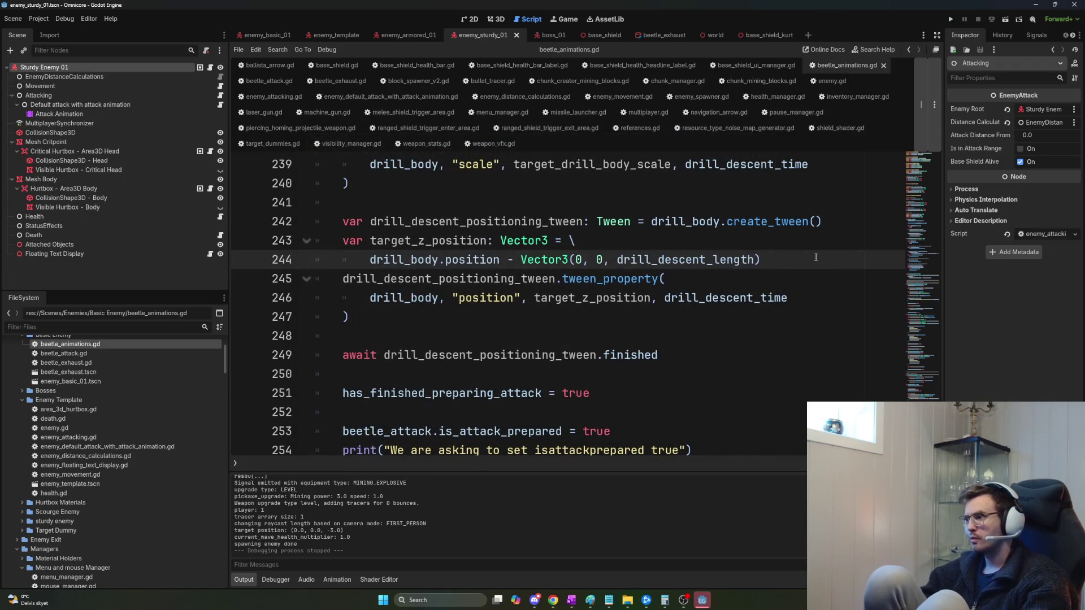
Quick-open enemy_spawner.gd and look over its wave timer code.
left_click(468, 239)
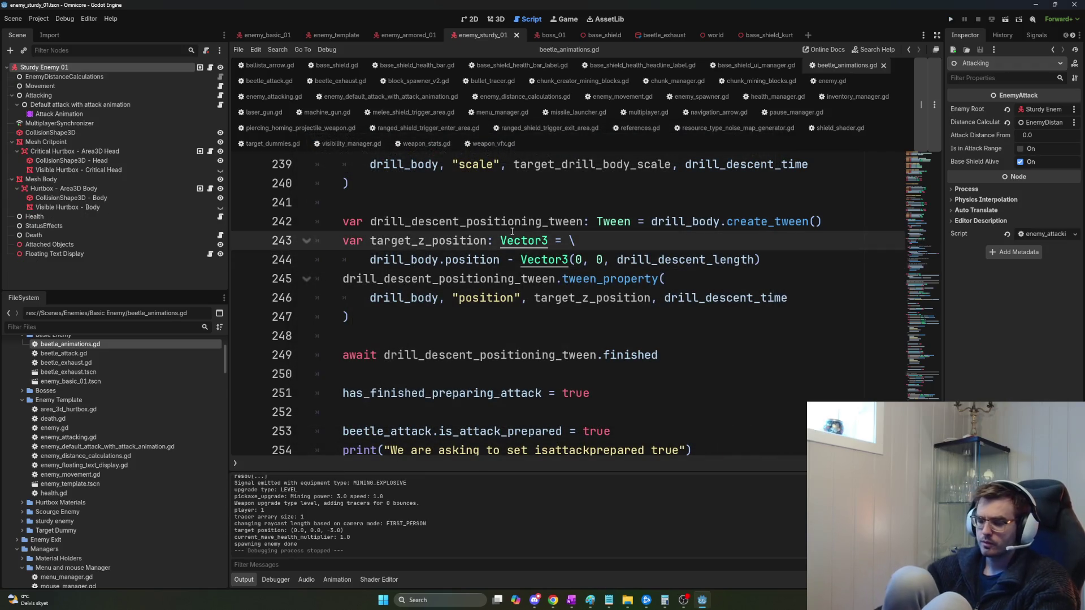
key("ctrl+backslash")
type("spawner")
key("Return")
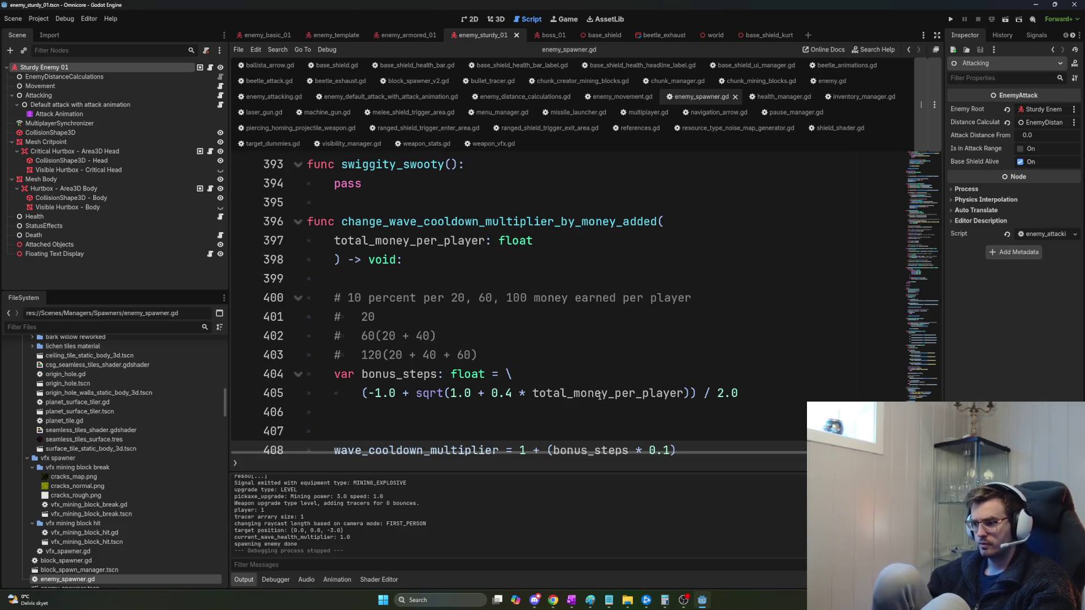
scroll(600, 394, "down", 3)
left_click(679, 305)
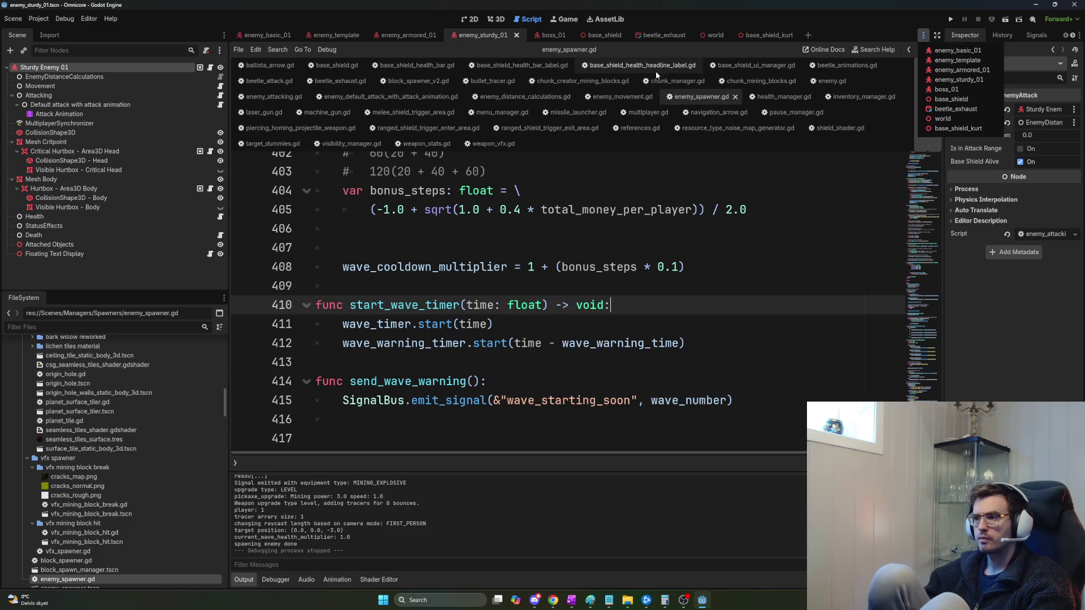
Set the world's EnemySpawner Spawn Radius to 100, save the scene and relaunch the game.
left_click(942, 120)
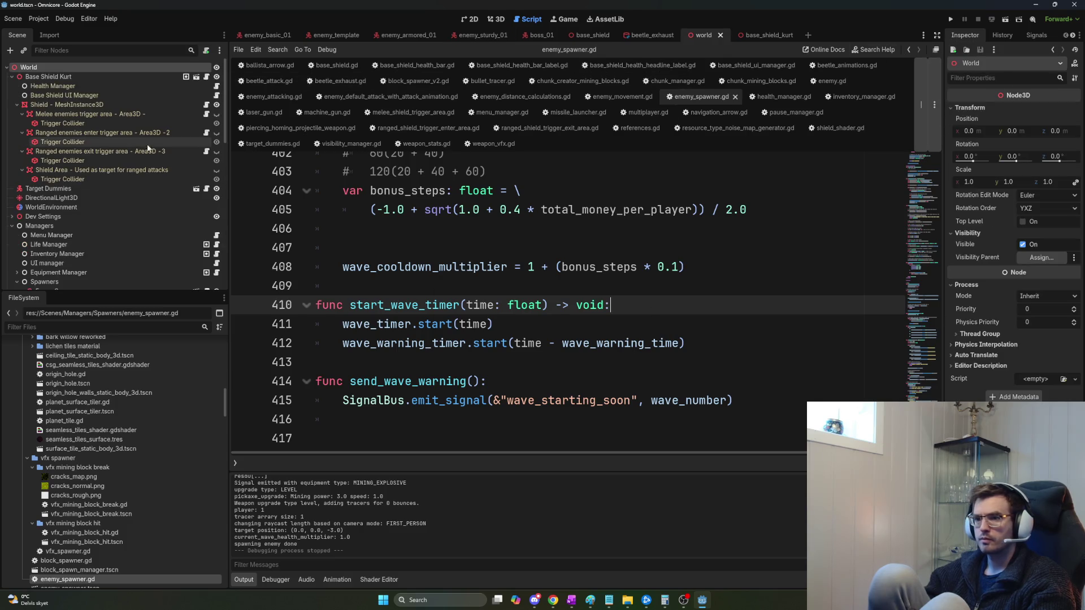
type("spawner")
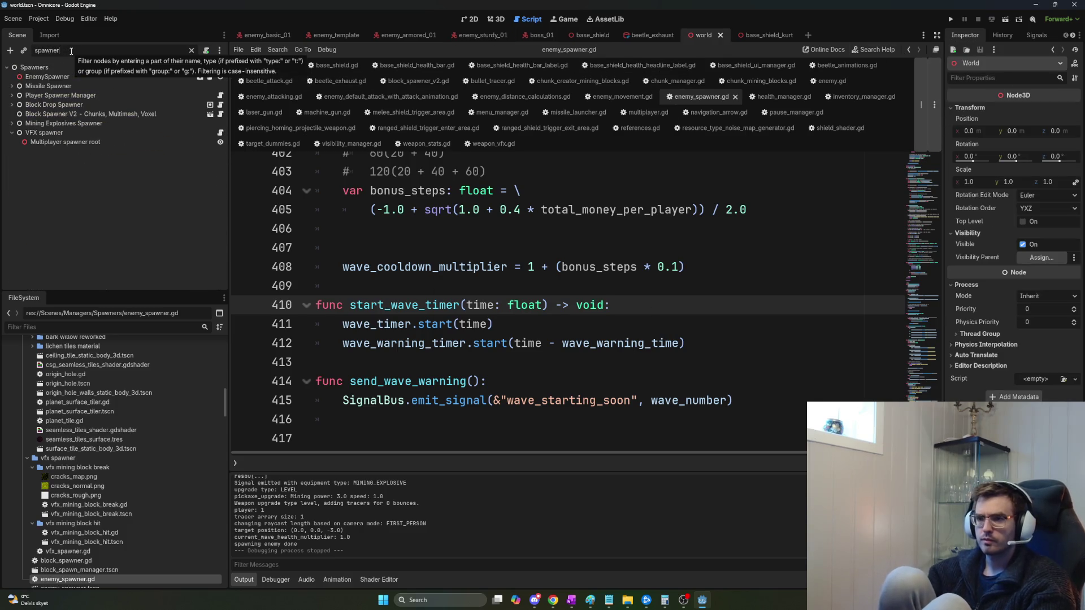
left_click(48, 77)
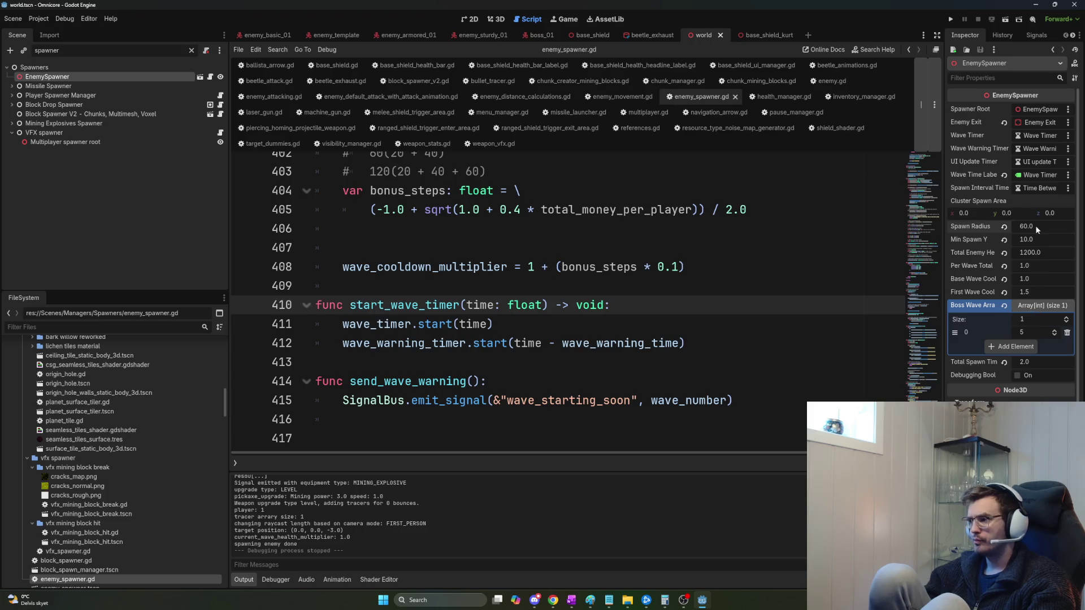
type("100")
key("Return")
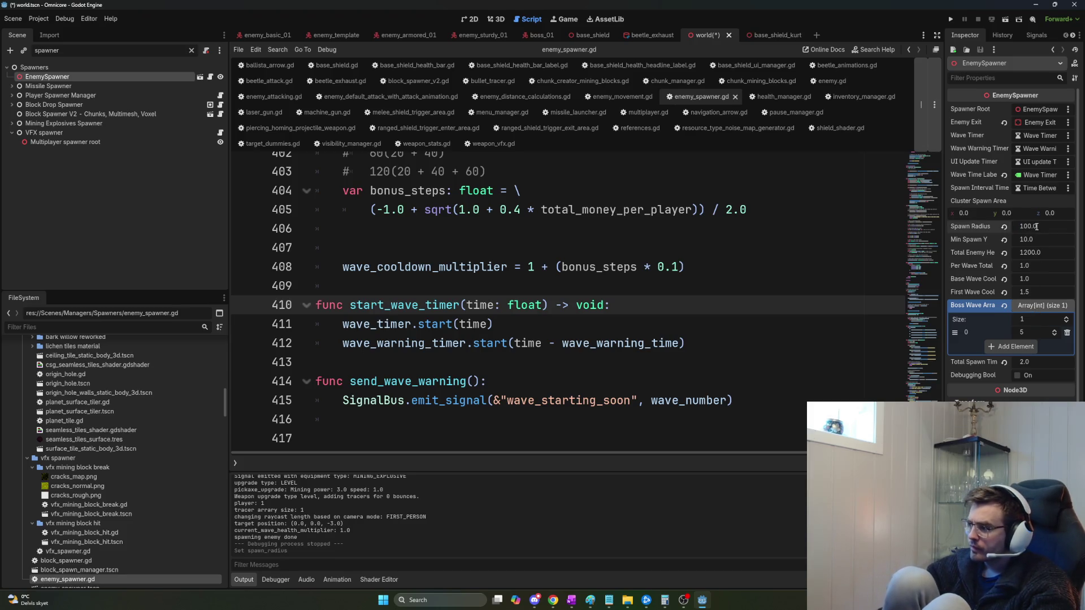
key("ctrl+s")
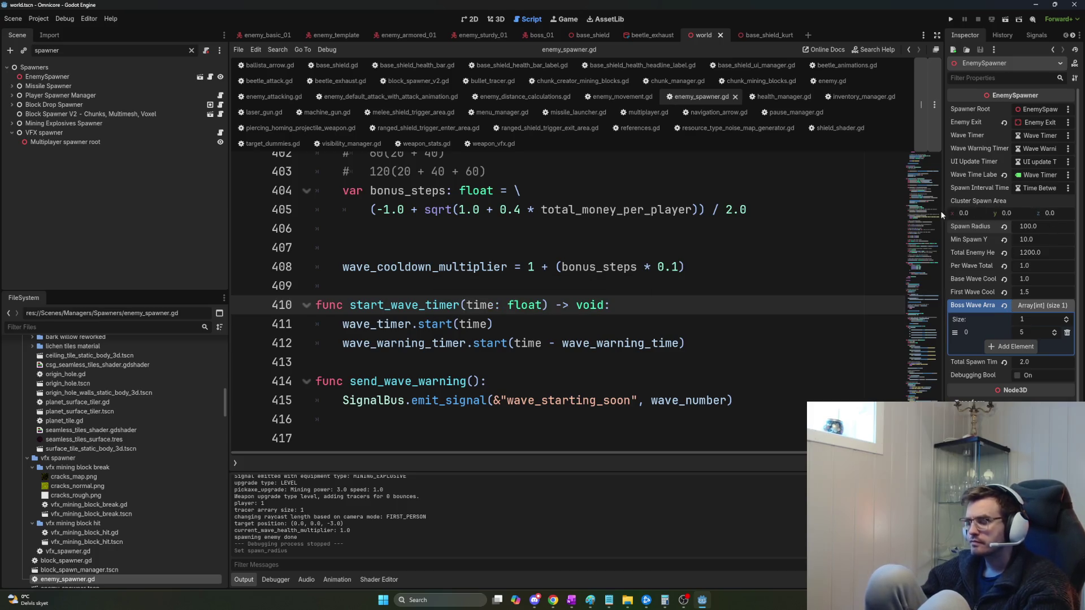
key("F5")
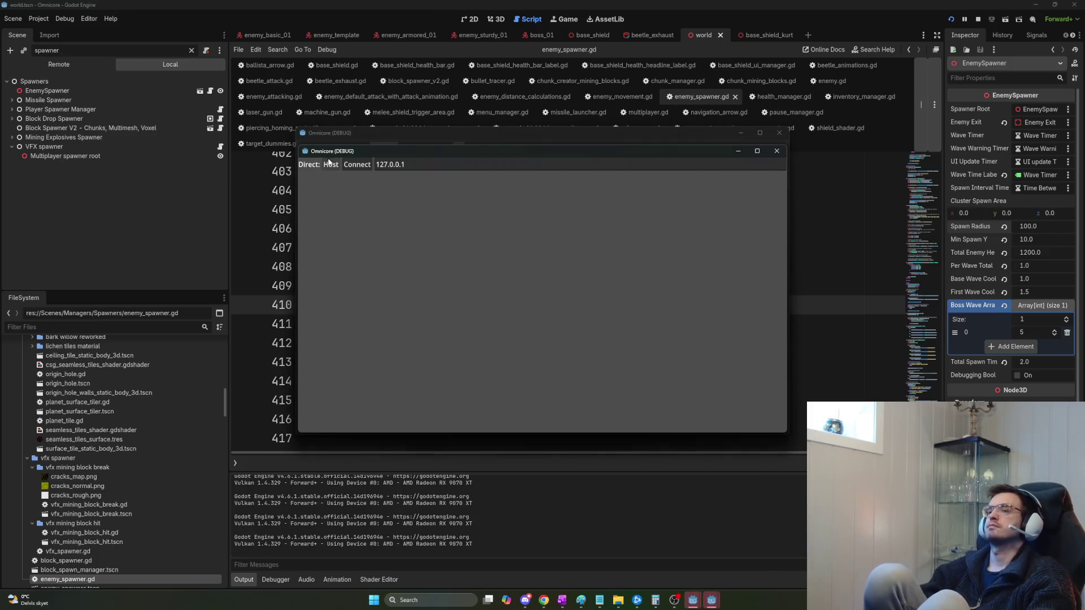
Host a game, watch beetles drill the shield down to 191/500, then stop it.
left_click(329, 164)
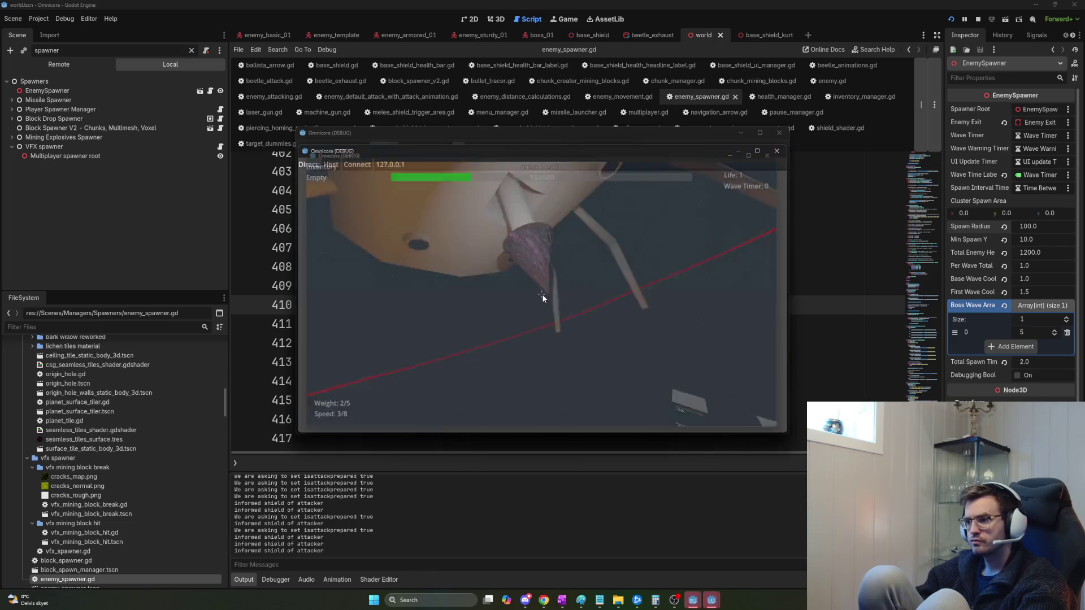
key("F8")
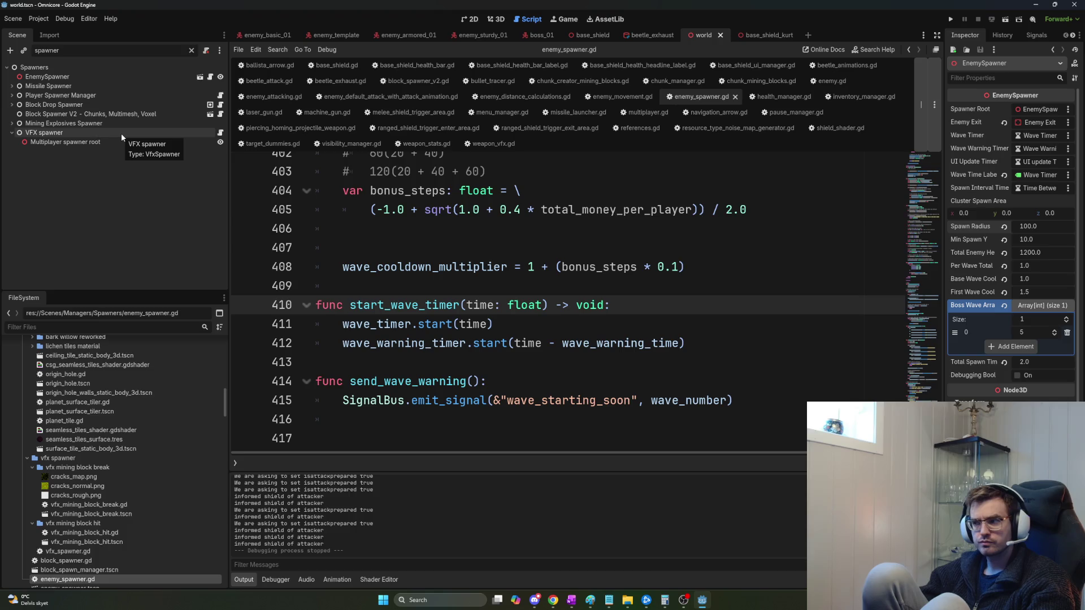
Set enemy_basic_01's Drill Descent Length to 0.6, run the game, then restart it.
left_click(269, 35)
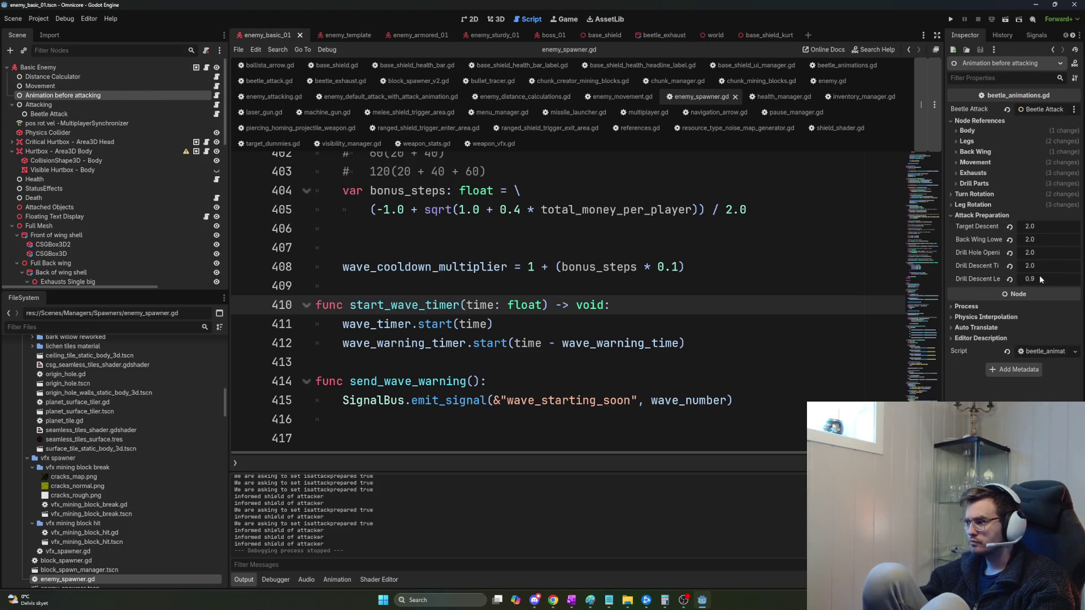
type("0.")
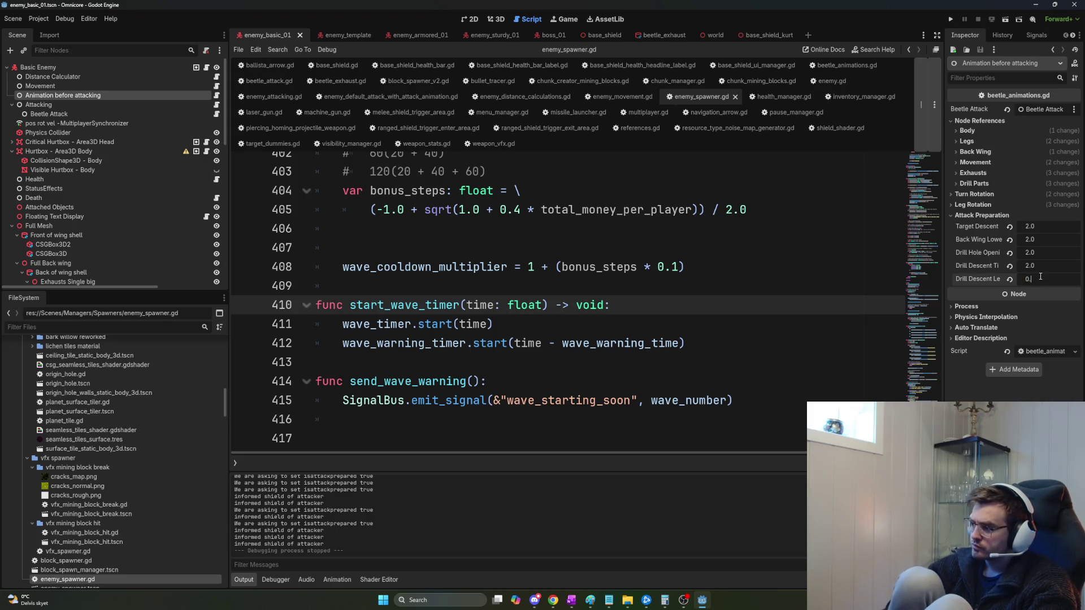
type("6")
key("Return")
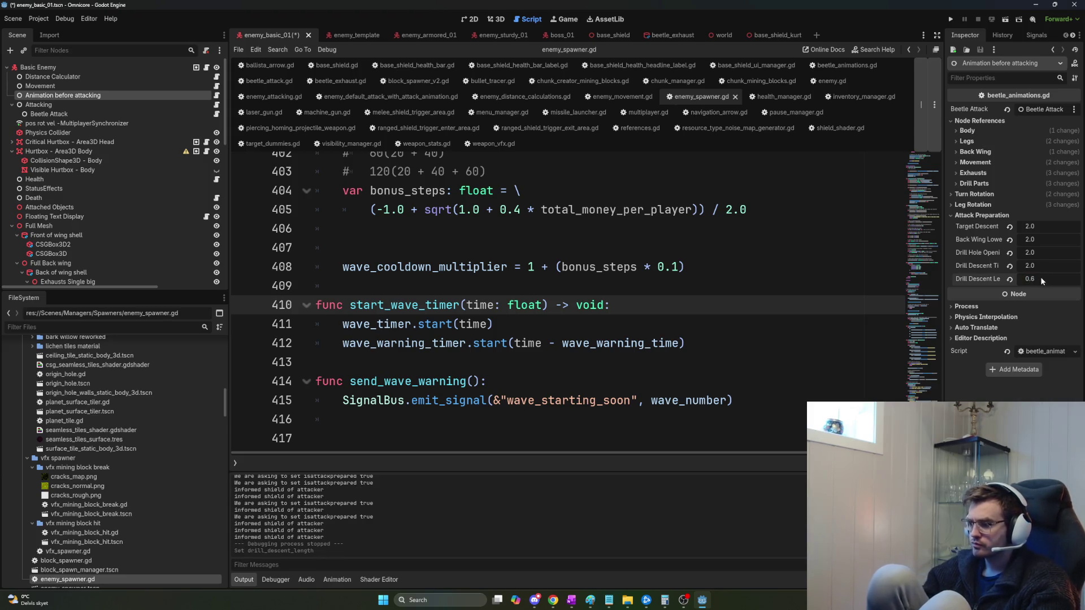
key("F5")
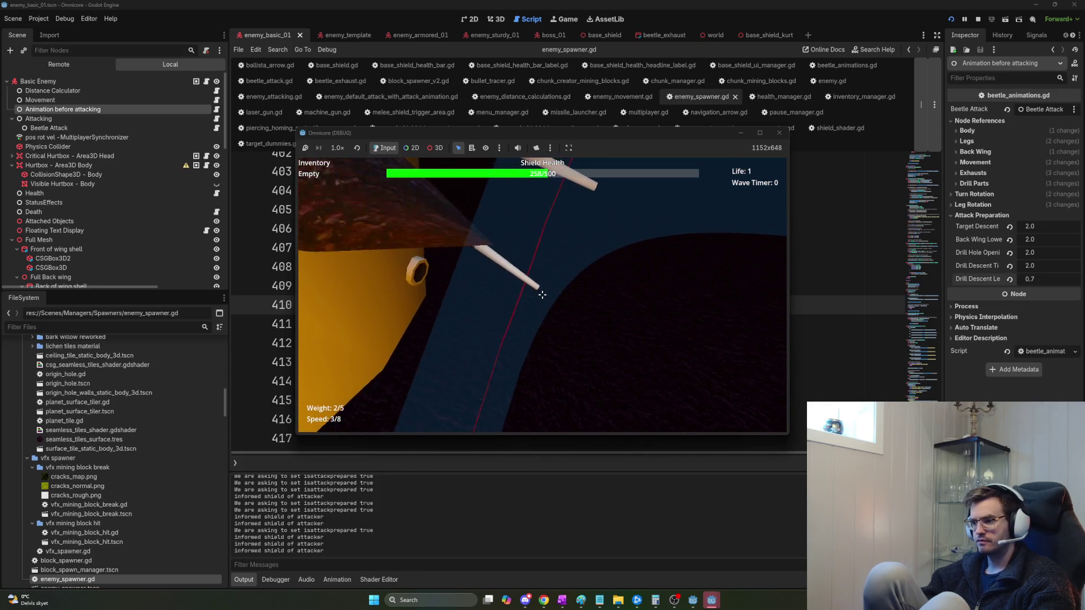
key("F5")
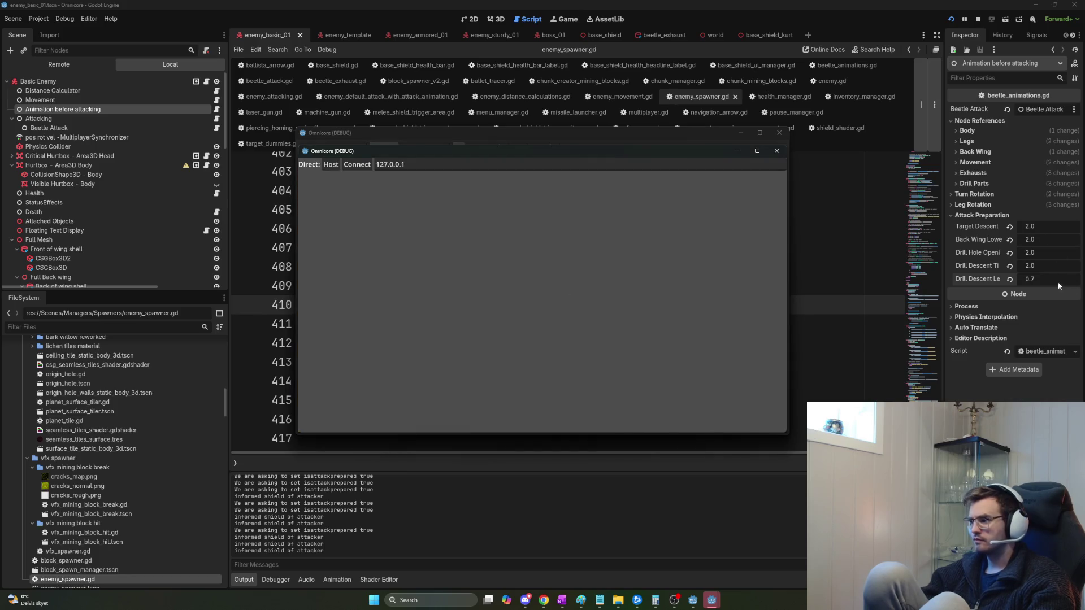
Change the beetle's Drill Descent Length to 0.8, save and relaunch the game.
left_click(1059, 280)
type("8")
key("Return")
key("F5")
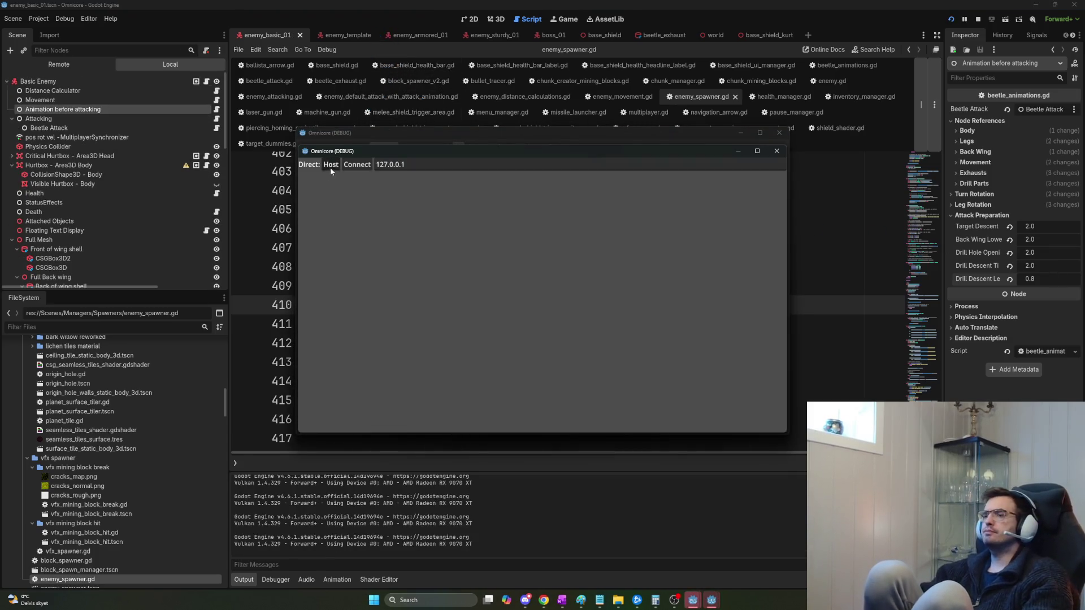
Host a session and play until the base shield breaks, then close the game.
left_click(330, 169)
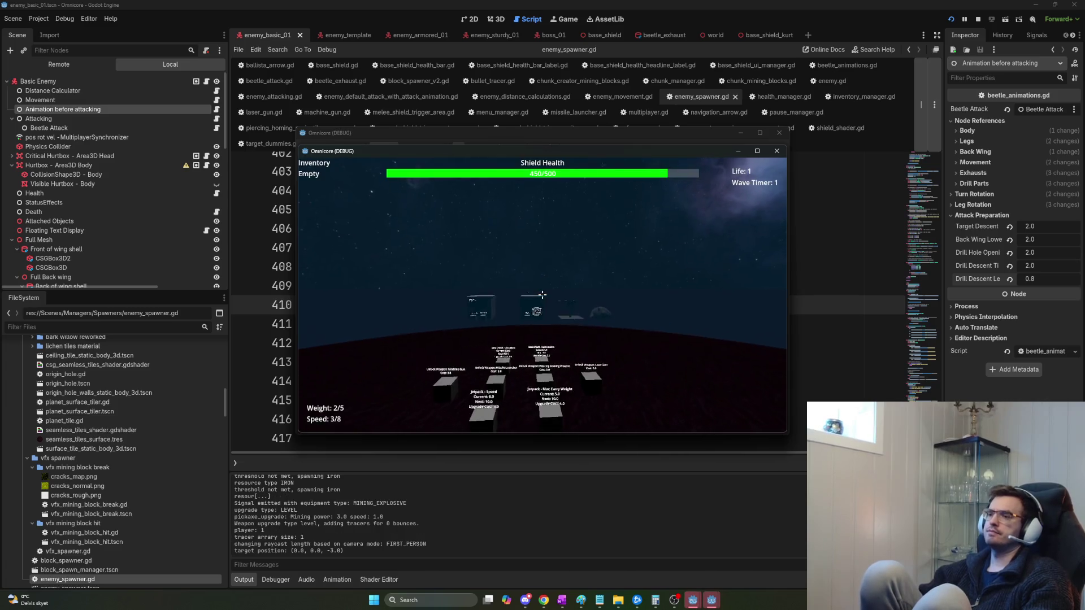
left_click(757, 151)
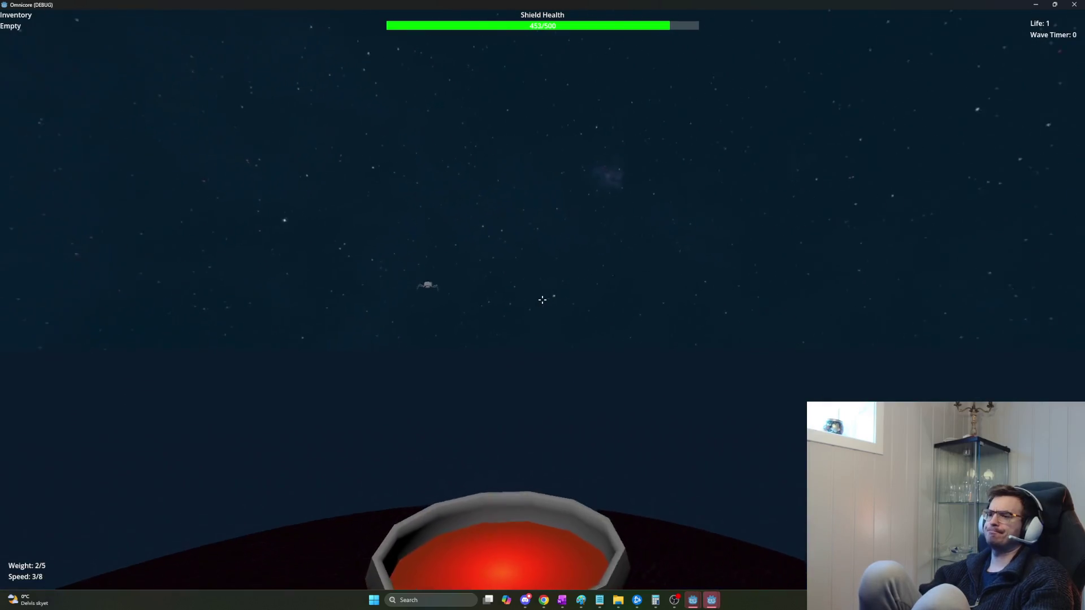
key("1")
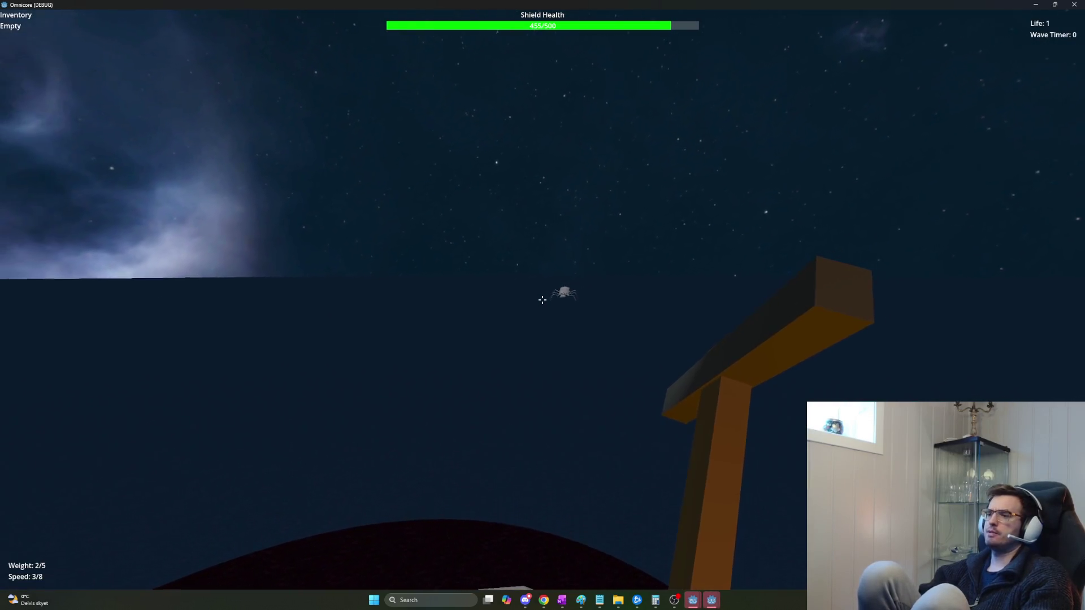
key("1")
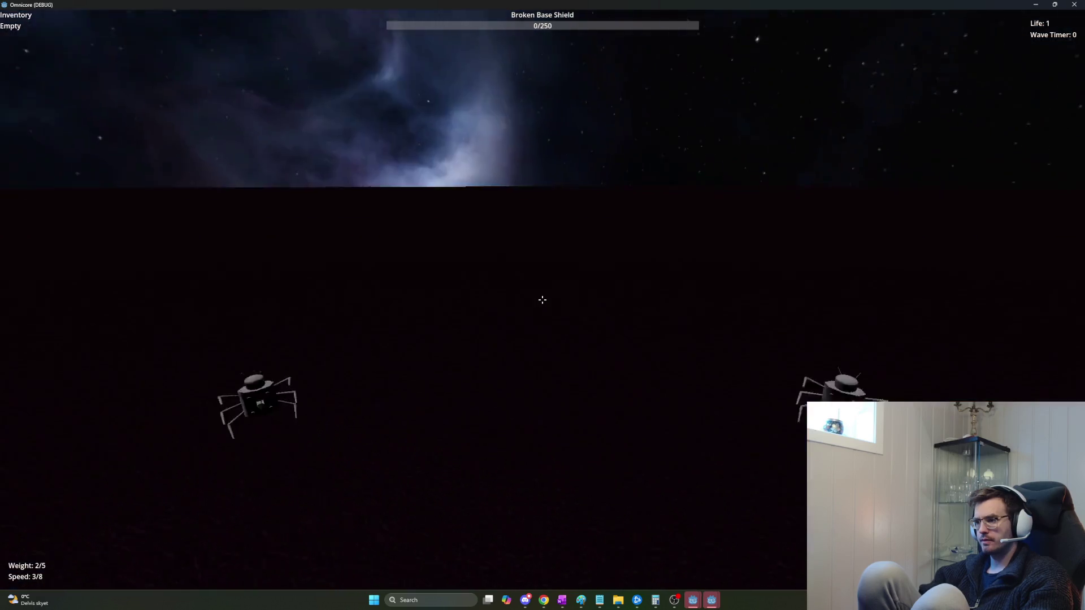
key("alt+F4")
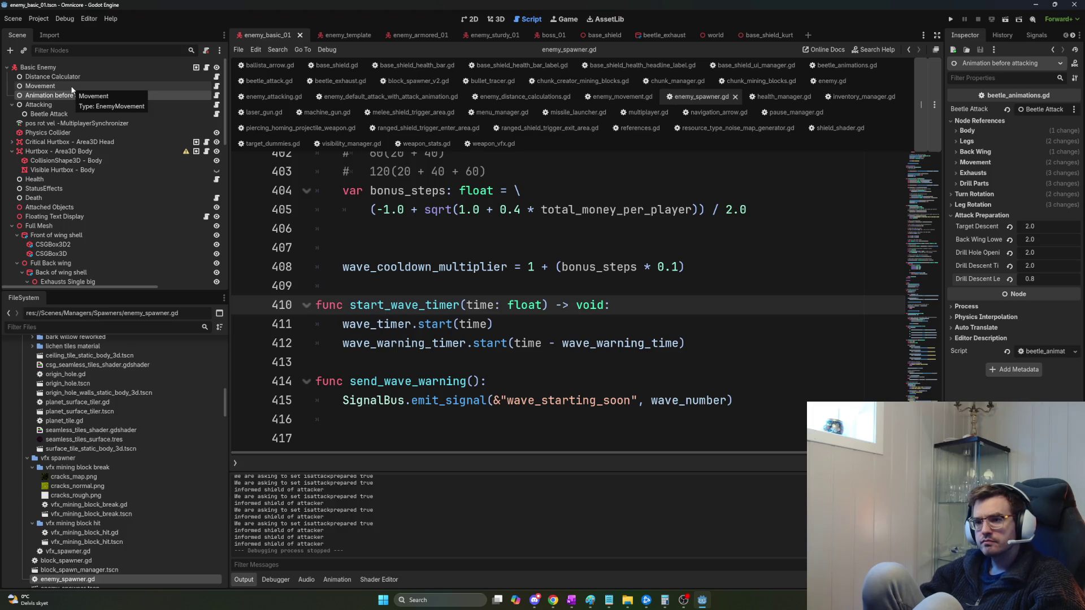
Open the Basic Enemy's enemy.gd, find _ready, and add a new line after the boss check.
left_click(68, 67)
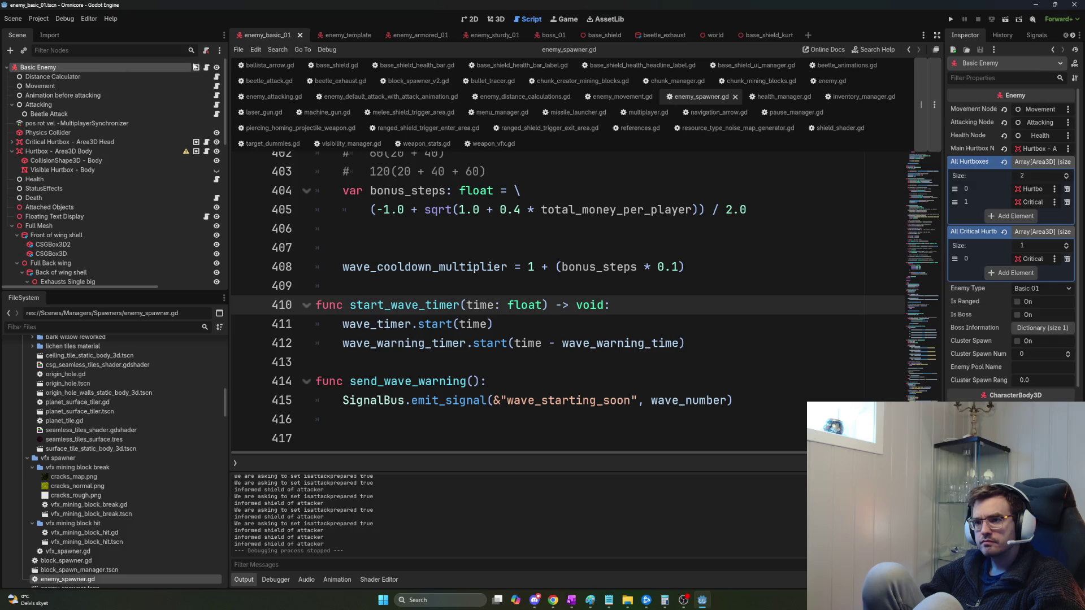
left_click(206, 67)
left_click(465, 253)
key("ctrl+f")
type("ready")
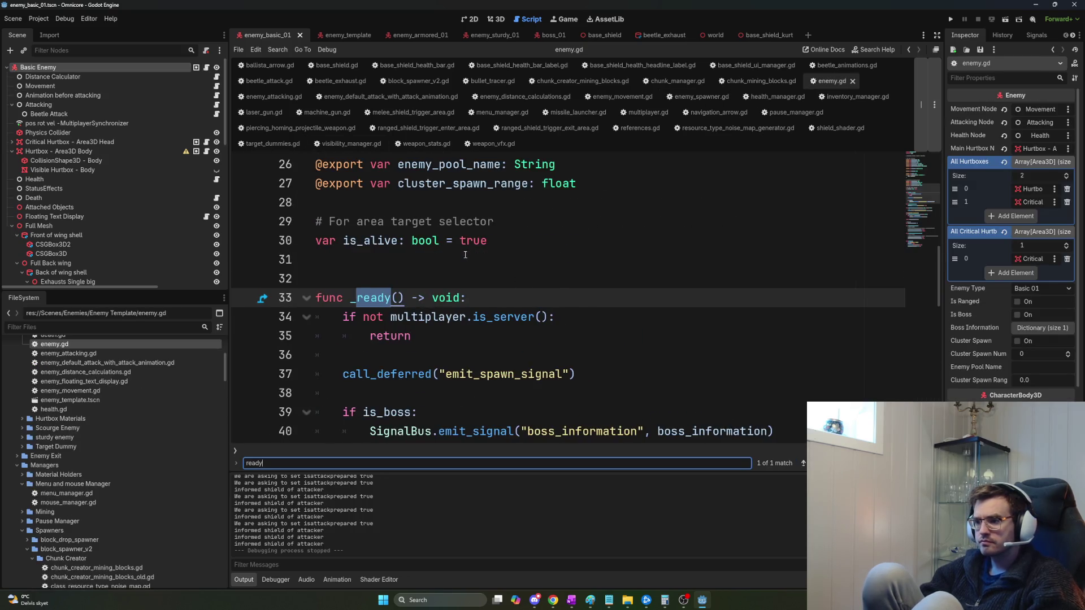
scroll(491, 307, "down", 3)
scroll(673, 292, "down", 2)
scroll(729, 277, "up", 2)
left_click(787, 259)
key("Return")
key("Return")
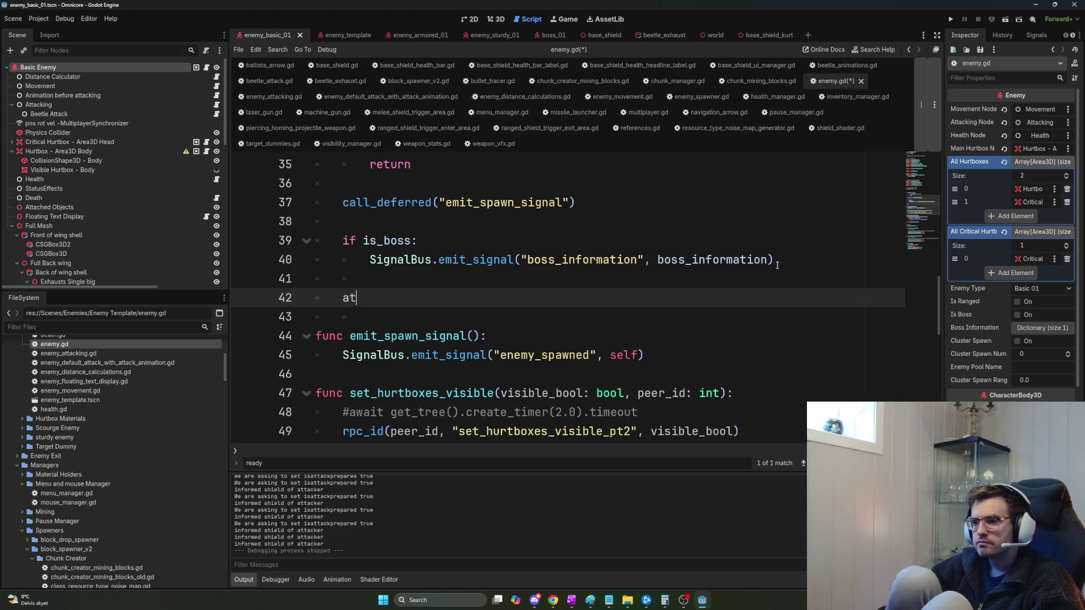
Start writing the attacking_node.rpc(" call on the new line.
type("tack")
key("Return")
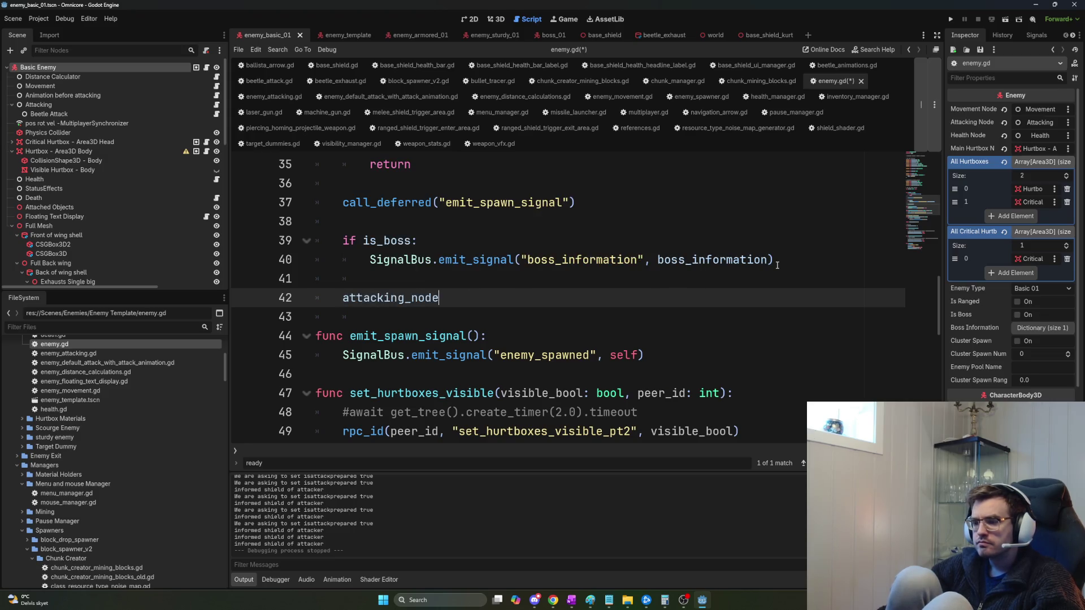
type(".r")
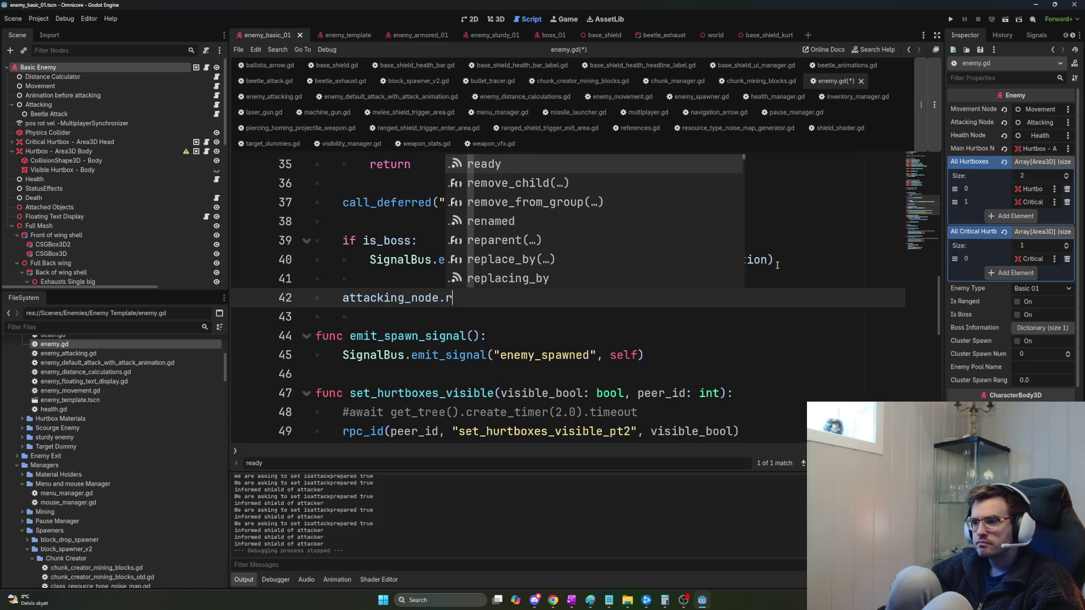
type("pc(\"")
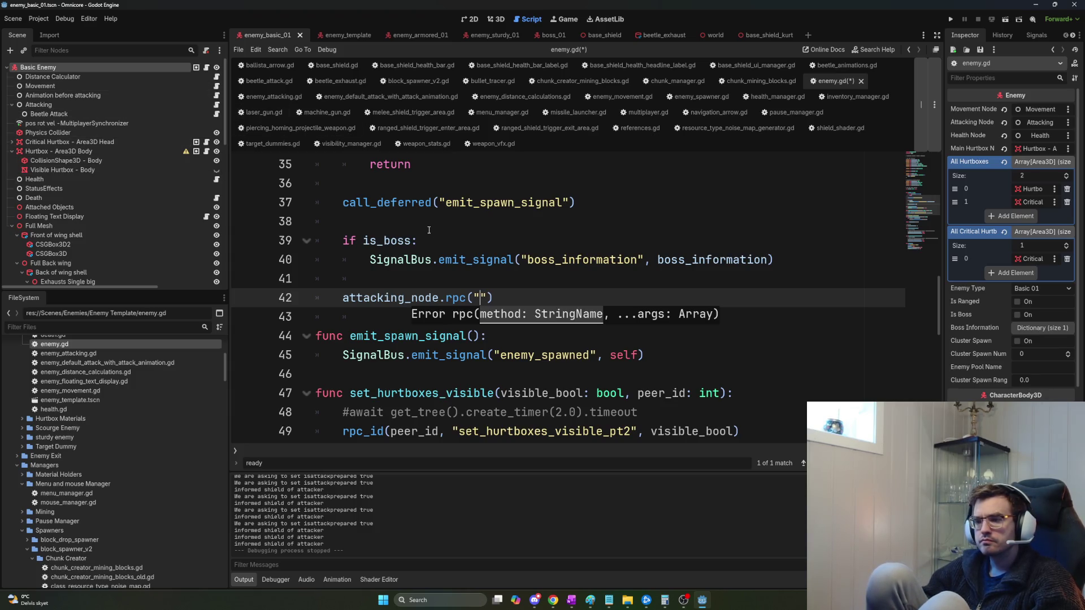
type("gl")
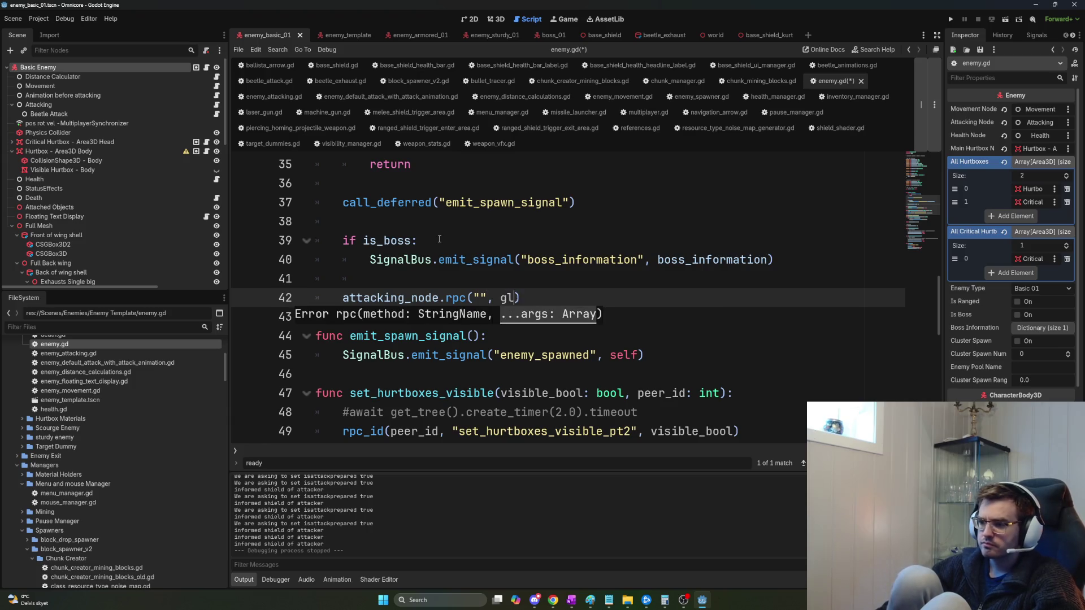
key("BackSpace")
key("BackSpace")
key("BackSpace")
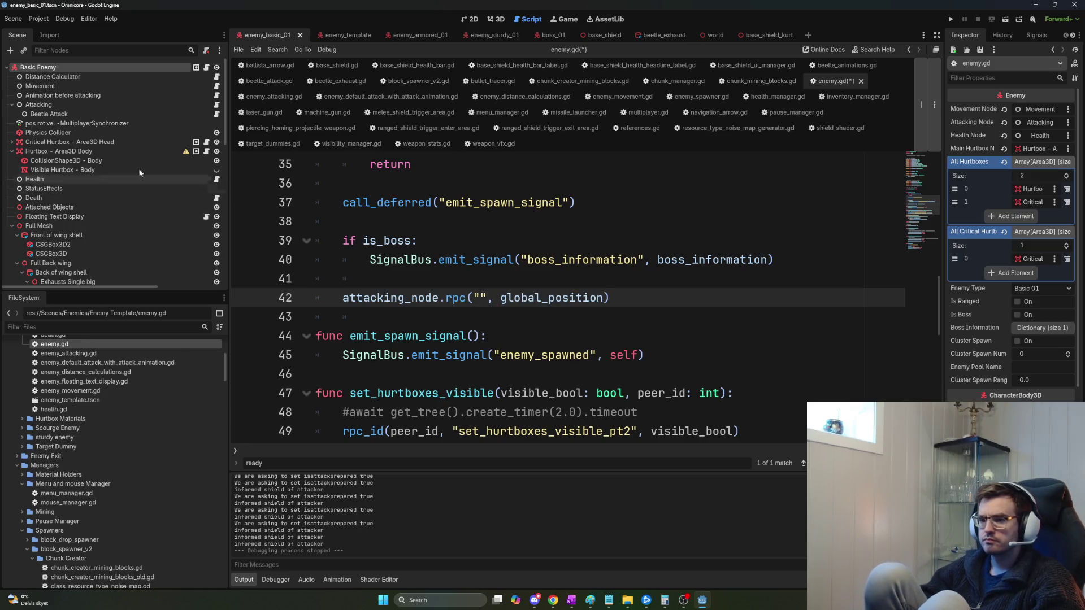
Copy inform_shield_shader_of_attacker from enemy_attacking.gd into the rpc call and save enemy.gd.
left_click(216, 105)
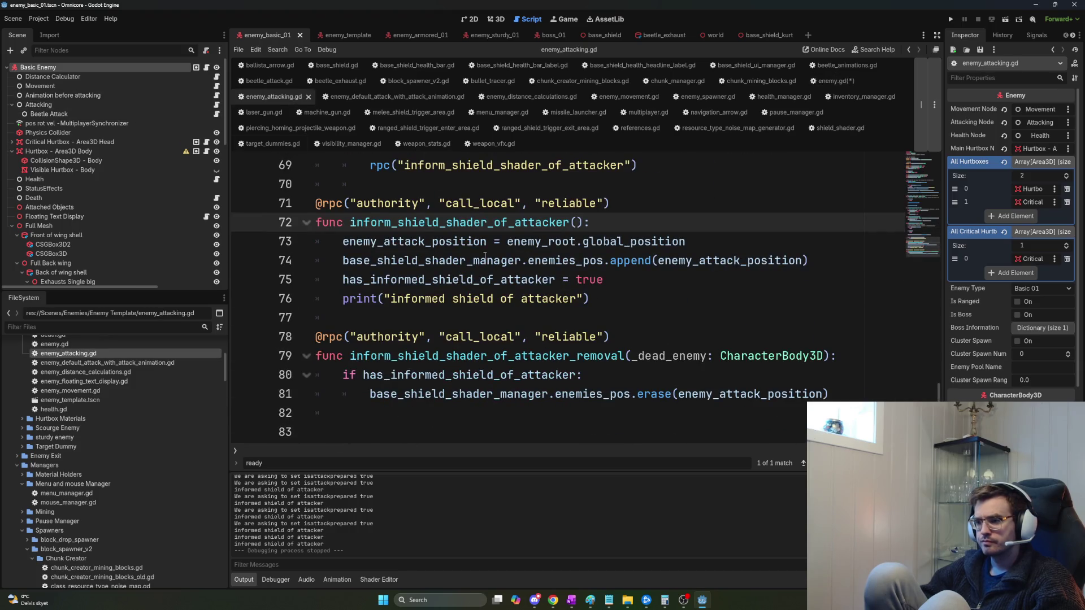
double_click(465, 224)
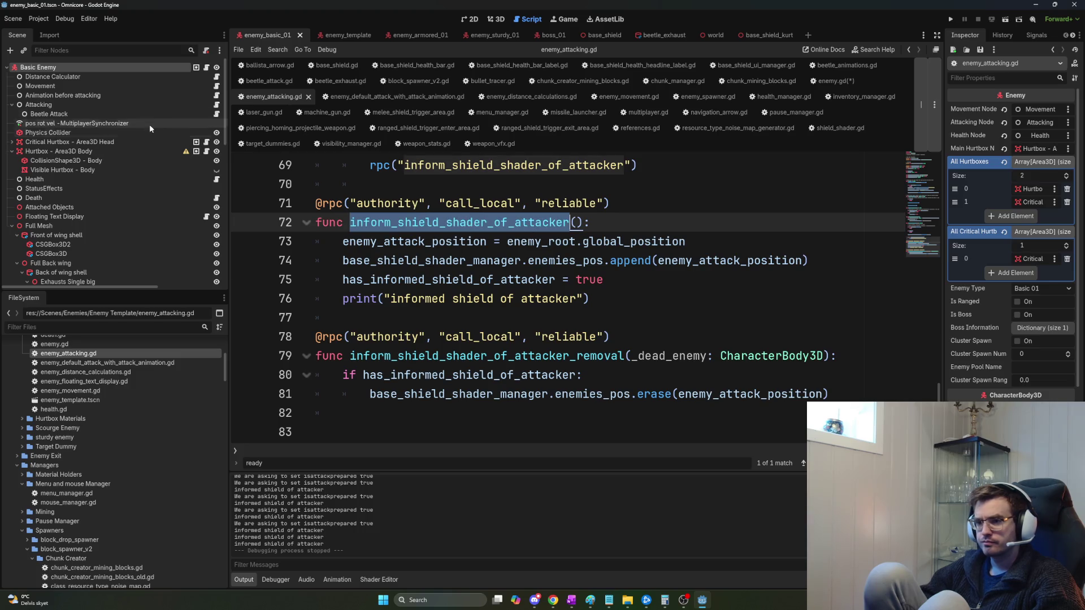
left_click(206, 68)
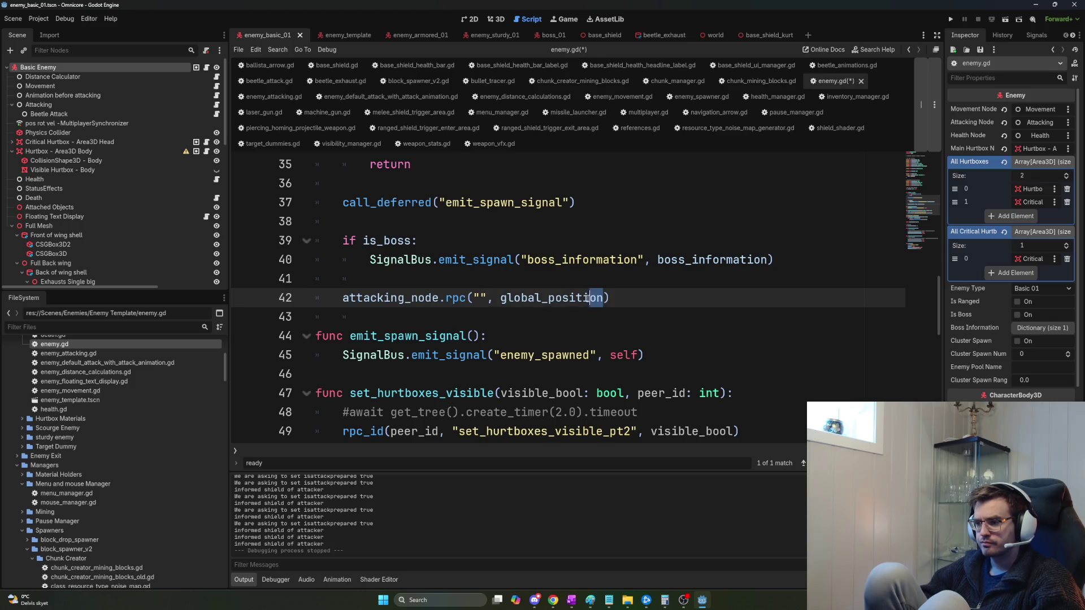
key("BackSpace")
type("inform_shield_shader_of_attacker")
left_click(744, 289)
key("ctrl+s")
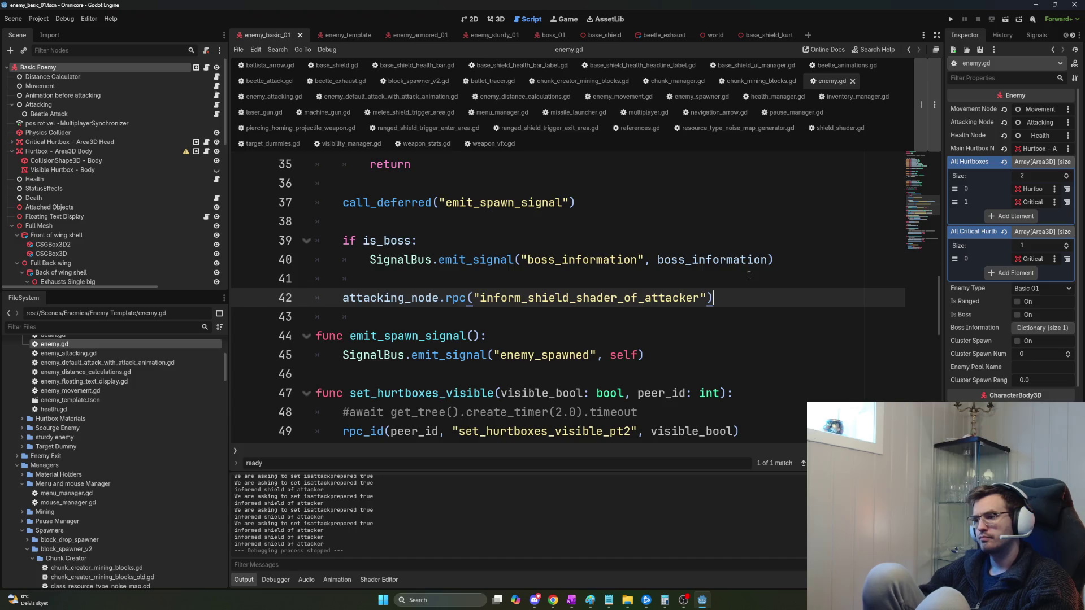
key("F5")
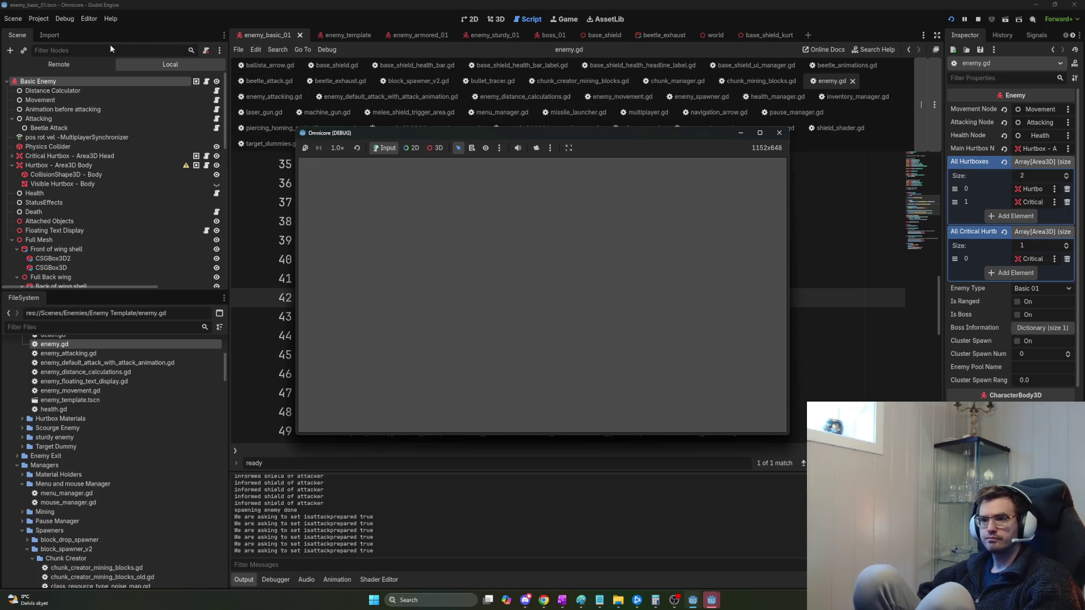
Stop the test run and switch to the world scene from the open-scenes list.
key("F8")
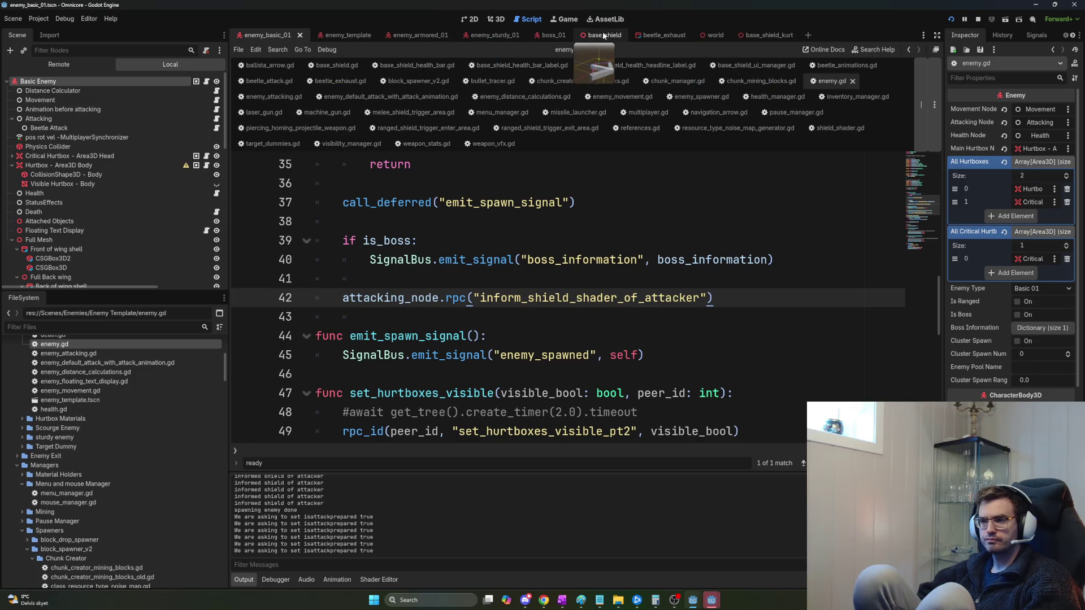
left_click(587, 228)
key("ctrl+f")
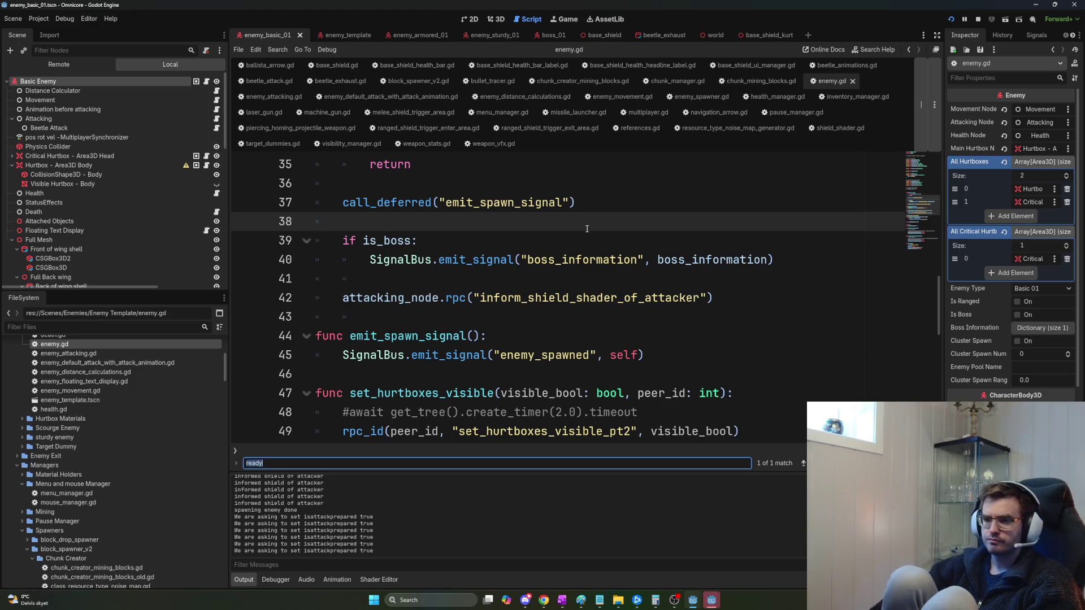
key("ctrl+backslash")
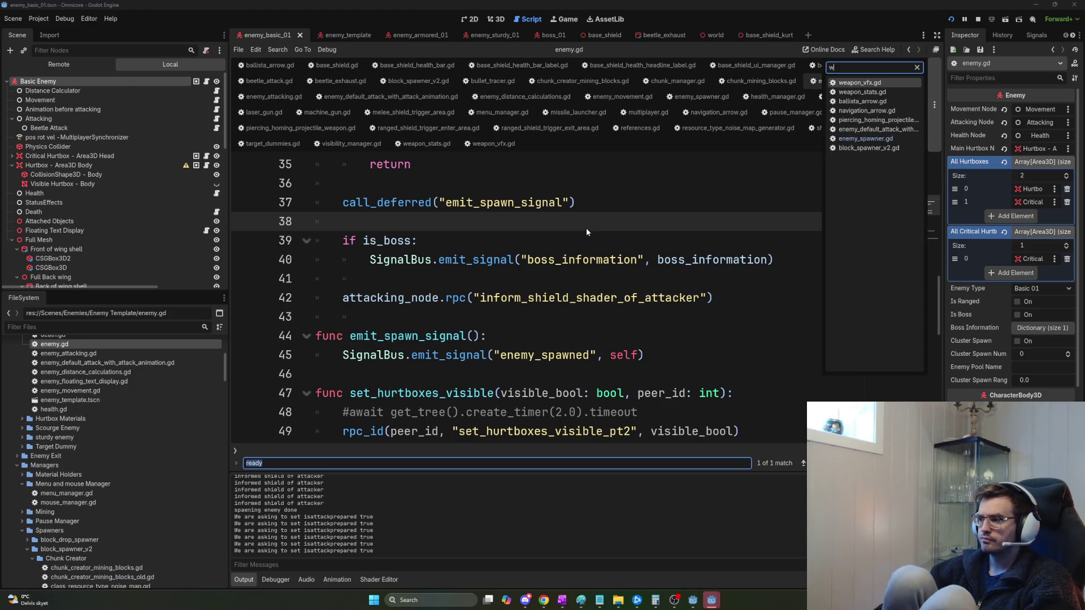
key("ctrl+backslash")
key("Return")
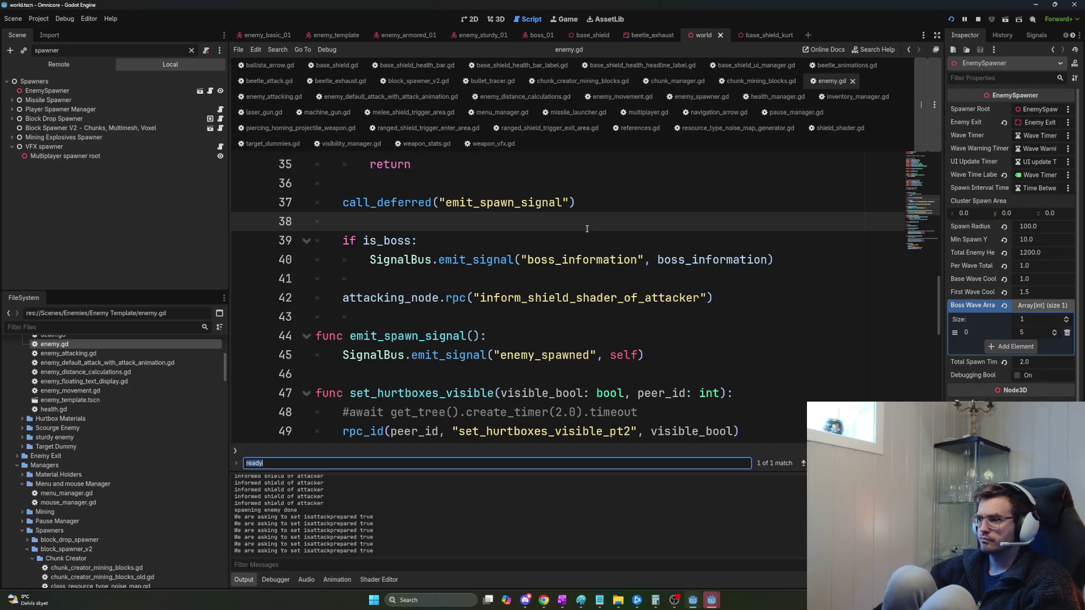
Give EnemySpawner a 15.0 first wave cooldown and playtest, buying the Machine Gun upgrade.
left_click(89, 90)
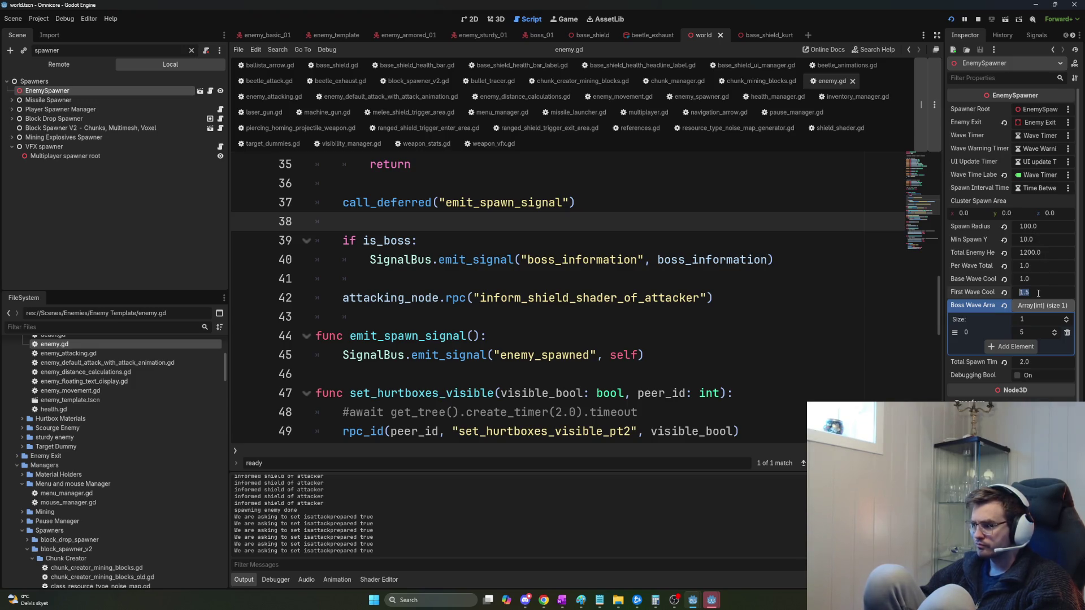
left_click(1045, 291)
type("15")
key("F5")
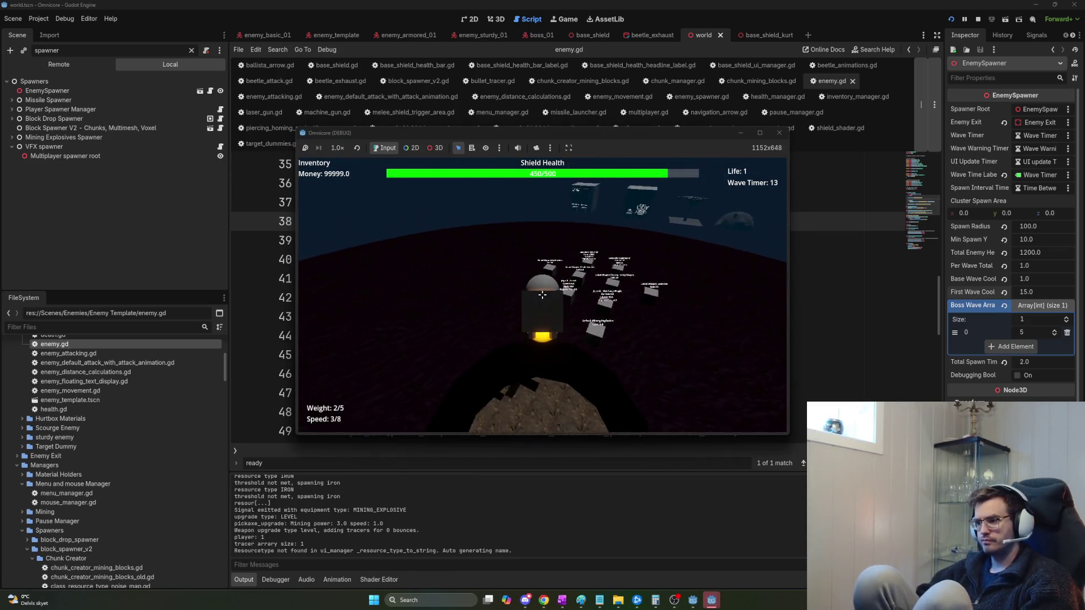
key("w")
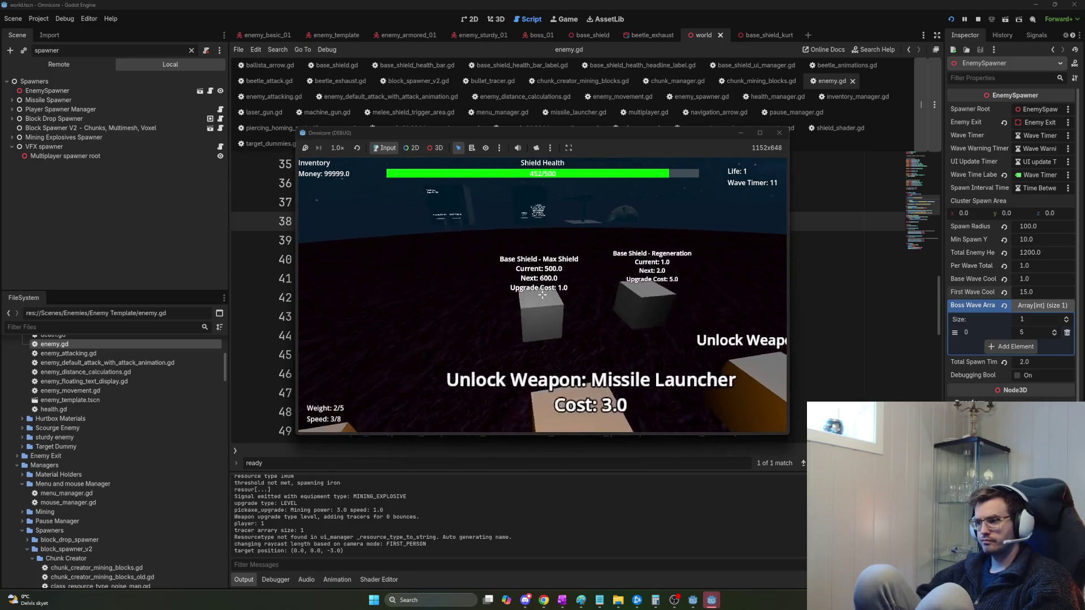
key("w")
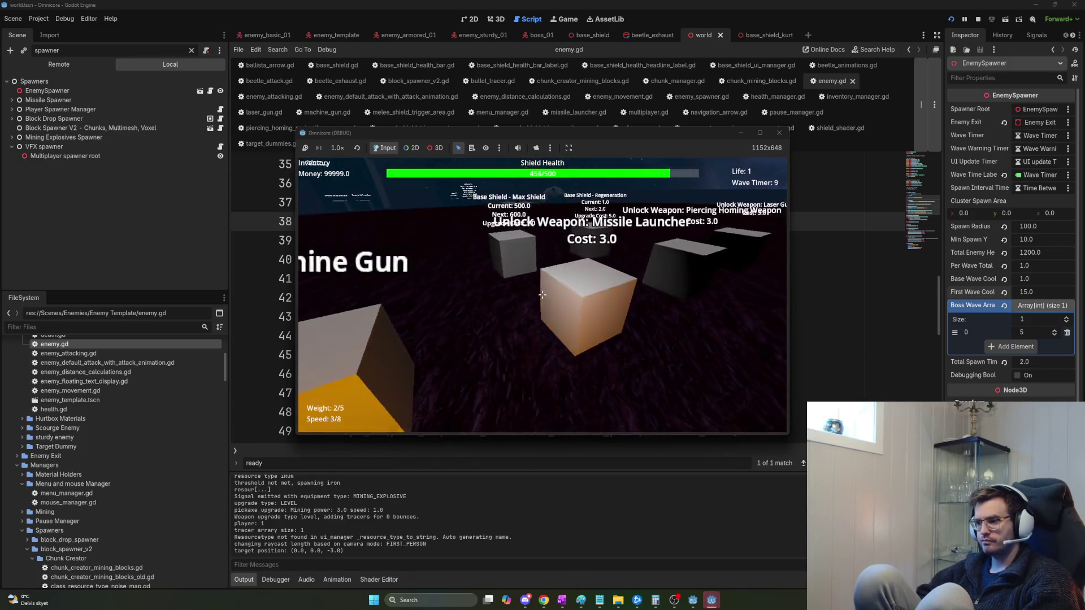
left_click(542, 294)
key("e")
key("e")
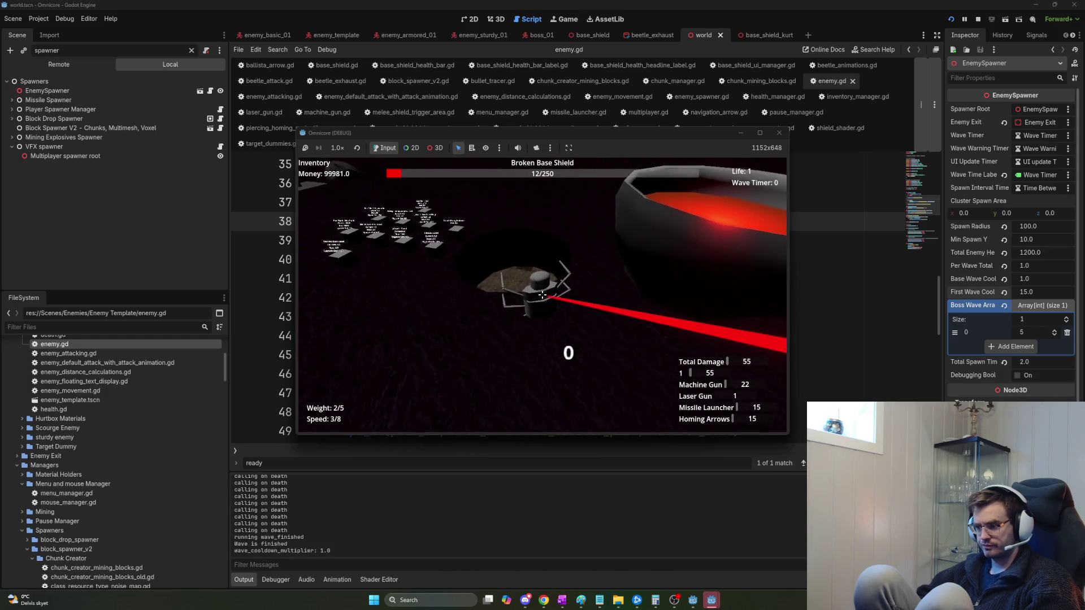
key("F8")
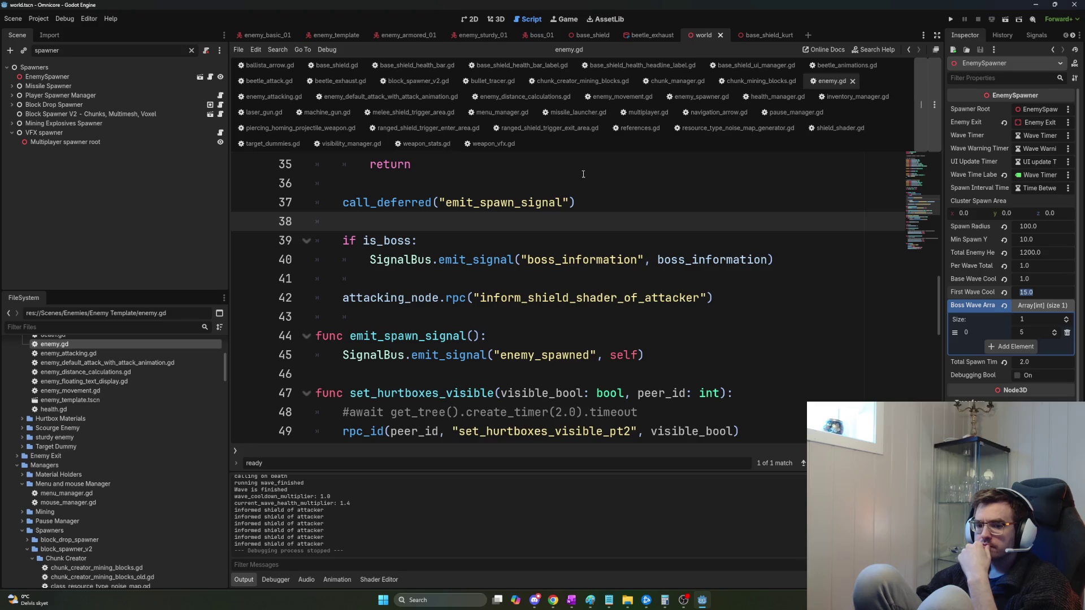
Review the new inform_shield_shader_of_attacker rpc call in enemy.gd, then switch to OneNote.
mouse_move(678, 263)
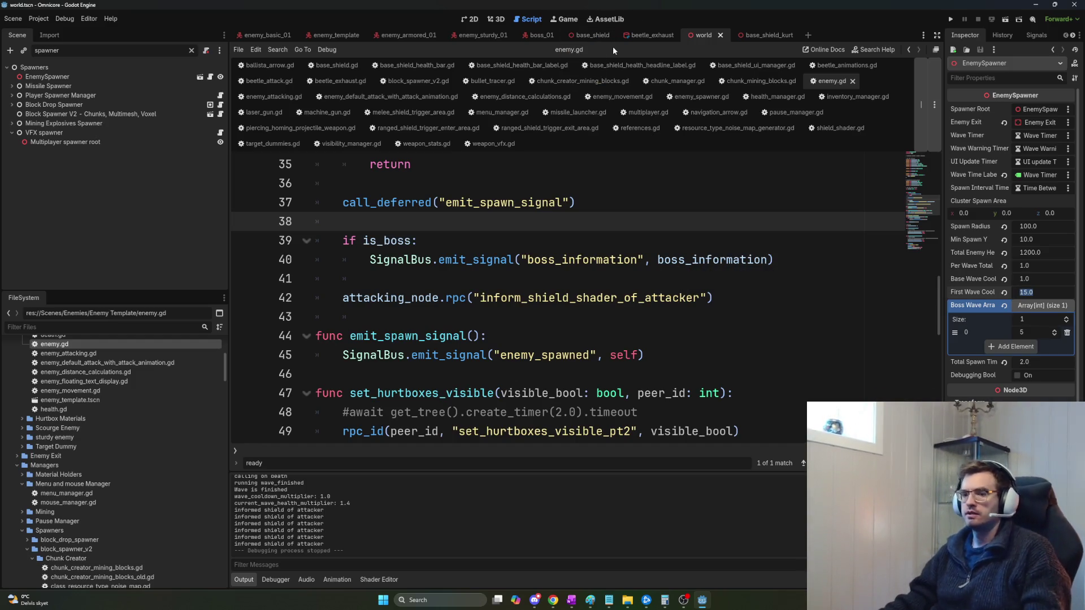
key("alt+Tab")
key("alt+Tab")
key("alt+Tab")
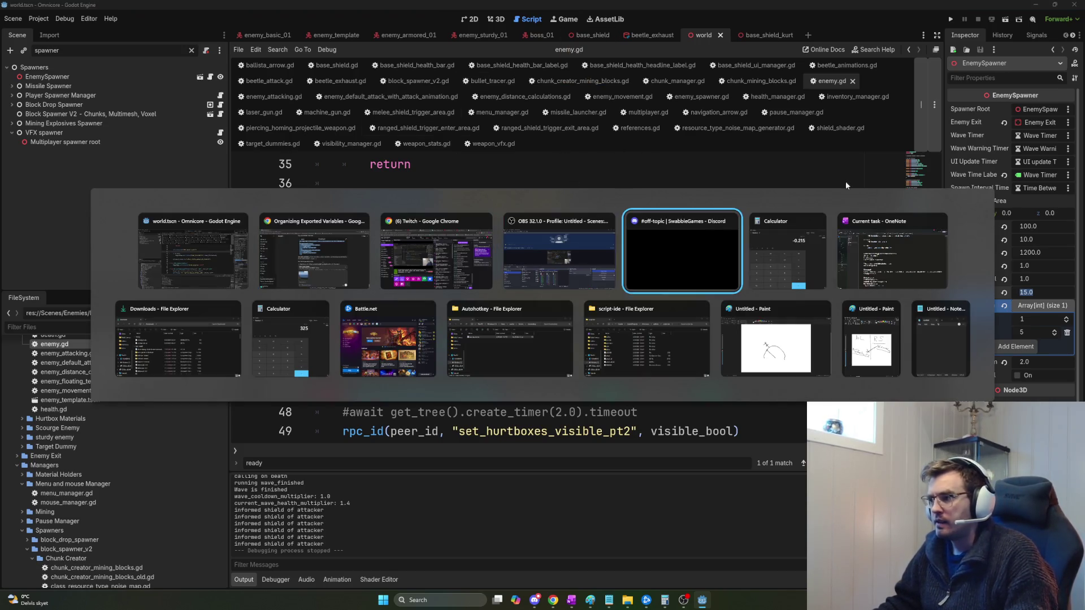
Delete the leftover text at the bottom of the Current task note.
scroll(555, 253, "down", 7)
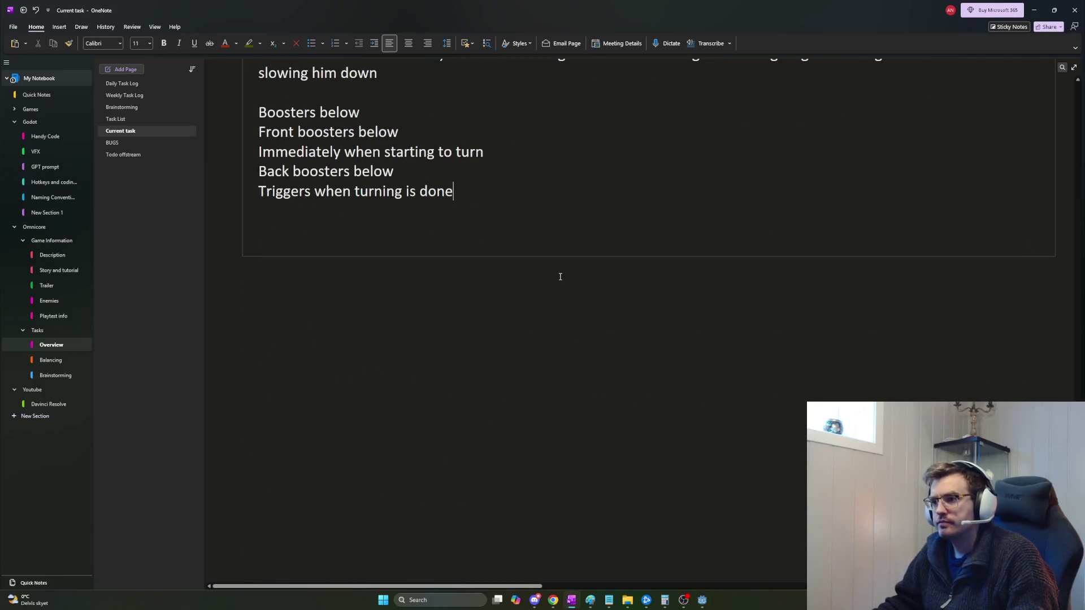
scroll(528, 258, "up", 2)
scroll(536, 273, "up", 2)
mouse_move(454, 436)
left_mouse_down()
mouse_move(431, 322)
mouse_move(407, 305)
mouse_move(490, 347)
mouse_move(490, 484)
mouse_move(396, 563)
mouse_move(299, 561)
left_mouse_up()
scroll(407, 308, "up", 5)
scroll(478, 340, "up", 1)
key("Delete")
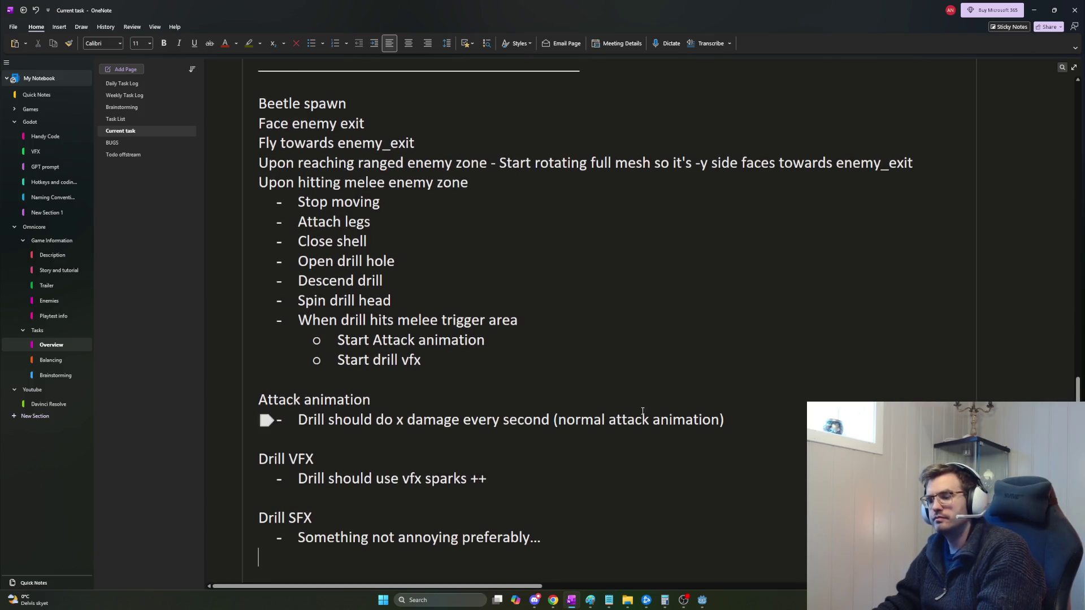
Delete the beetle spawn and drill behaviour steps down through 'Start drill vfx'.
mouse_move(760, 415)
left_mouse_down()
mouse_move(265, 395)
mouse_move(339, 361)
left_mouse_up()
mouse_move(497, 373)
left_mouse_down()
mouse_move(510, 351)
mouse_move(342, 237)
mouse_move(338, 347)
mouse_move(310, 358)
mouse_move(262, 344)
mouse_move(260, 266)
mouse_move(322, 340)
mouse_move(260, 334)
mouse_move(265, 207)
left_mouse_up()
scroll(341, 266, "up", 5)
scroll(310, 359, "up", 10)
scroll(260, 334, "up", 2)
key("Delete")
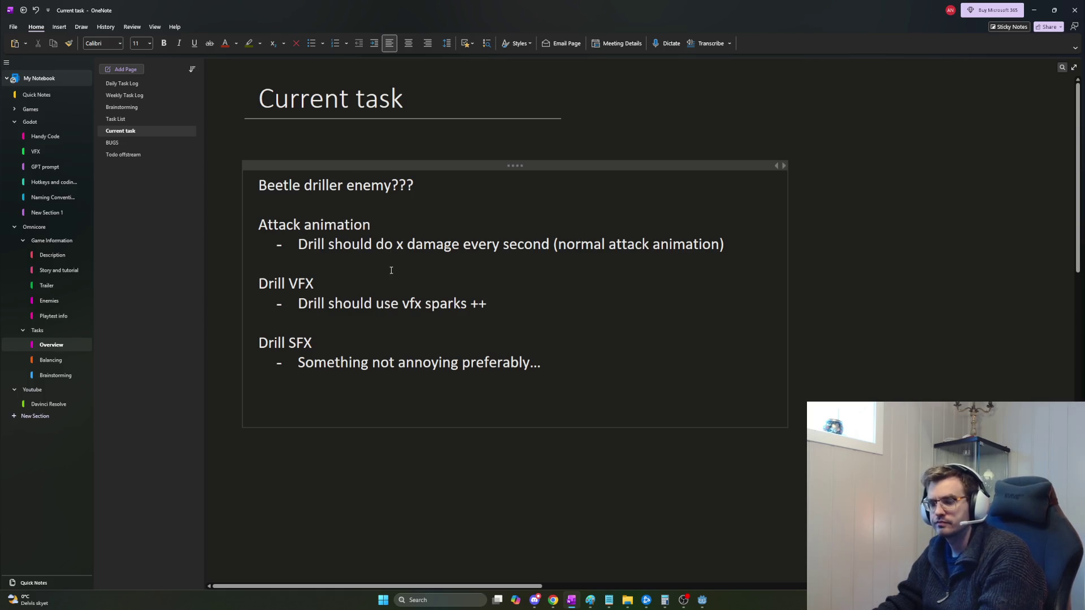
Remove the abandoned '- Twea' draft bullet and reset the blank line under the heading.
type("- Twea")
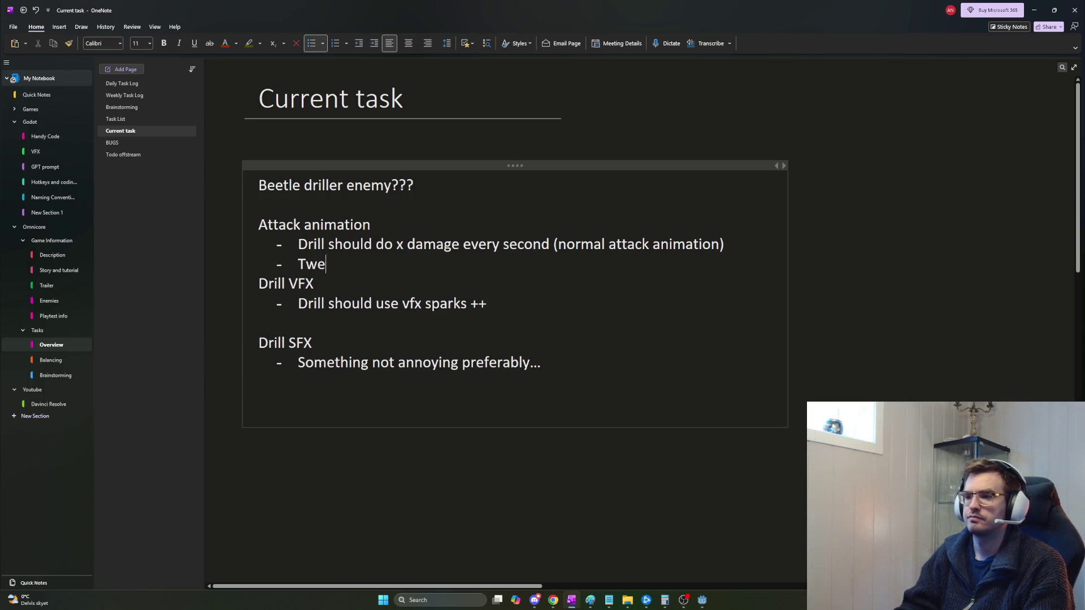
key("BackSpace")
key("Return")
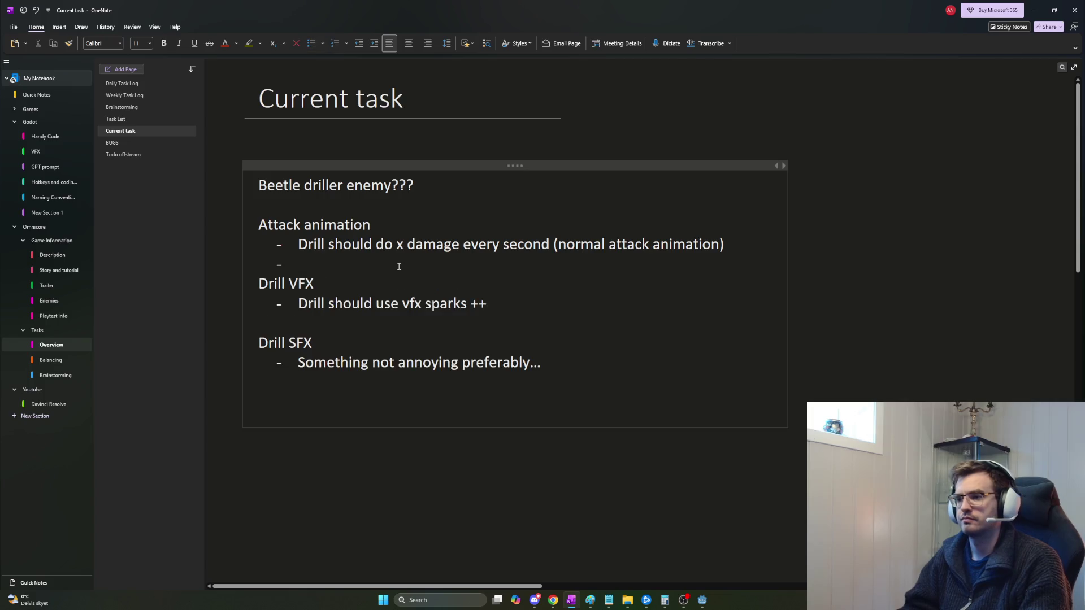
key("Up")
key("Up")
key("Up")
key("Return")
key("ctrl+shift+period")
key("ctrl+shift+period")
key("ctrl+shift+period")
key("BackSpace")
key("Return")
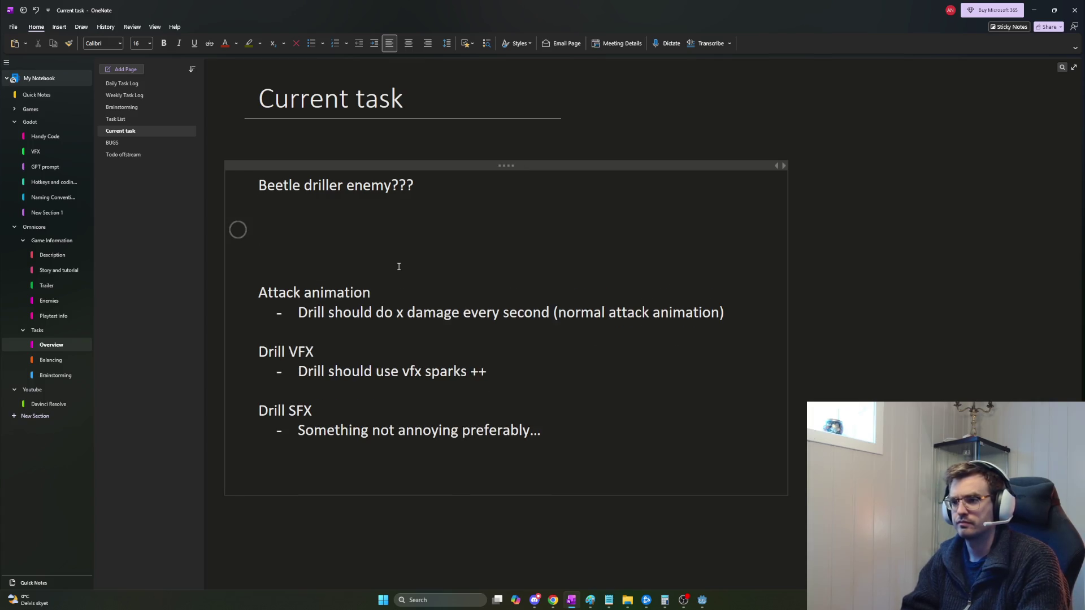
Trim the heading to 'Beetle driller enemy??' with blank lines below, then go to Daily Task Log.
key("BackSpace")
key("BackSpace")
key("BackSpace")
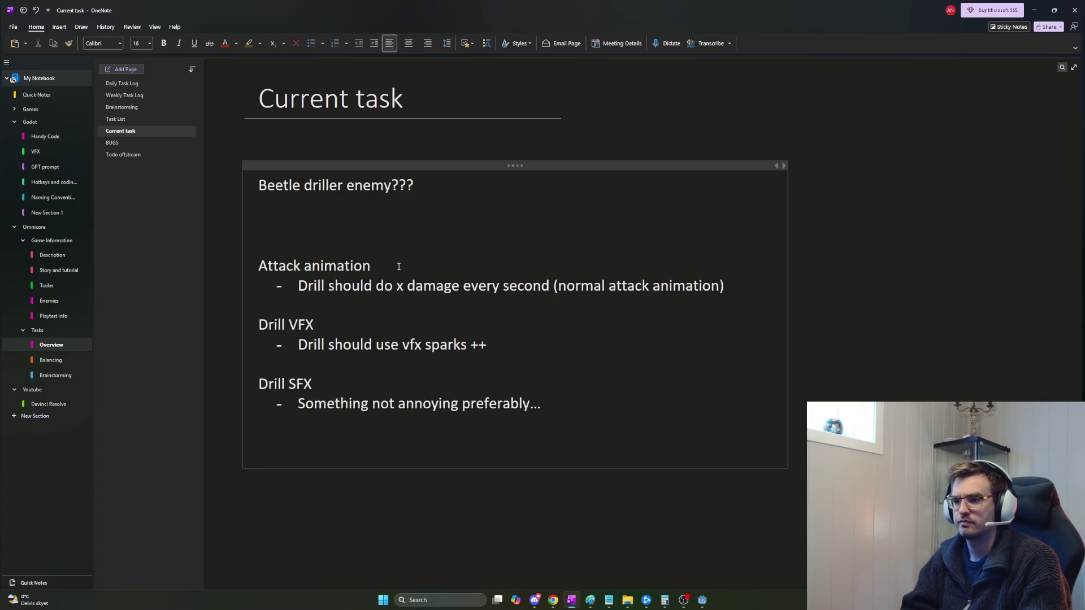
key("Return")
key("Return")
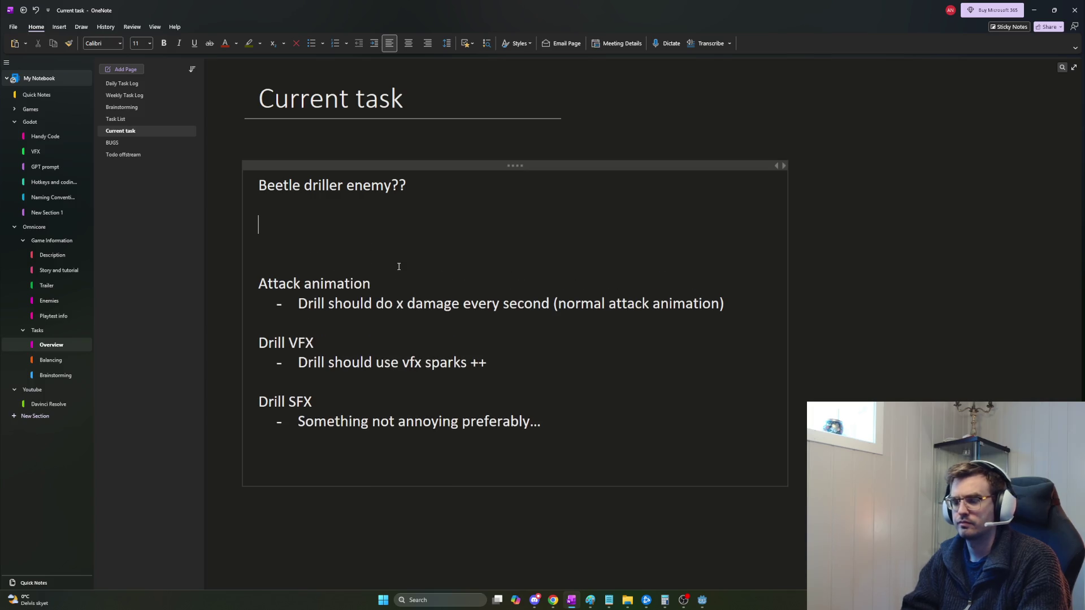
key("ctrl+alt+1")
key("BackSpace")
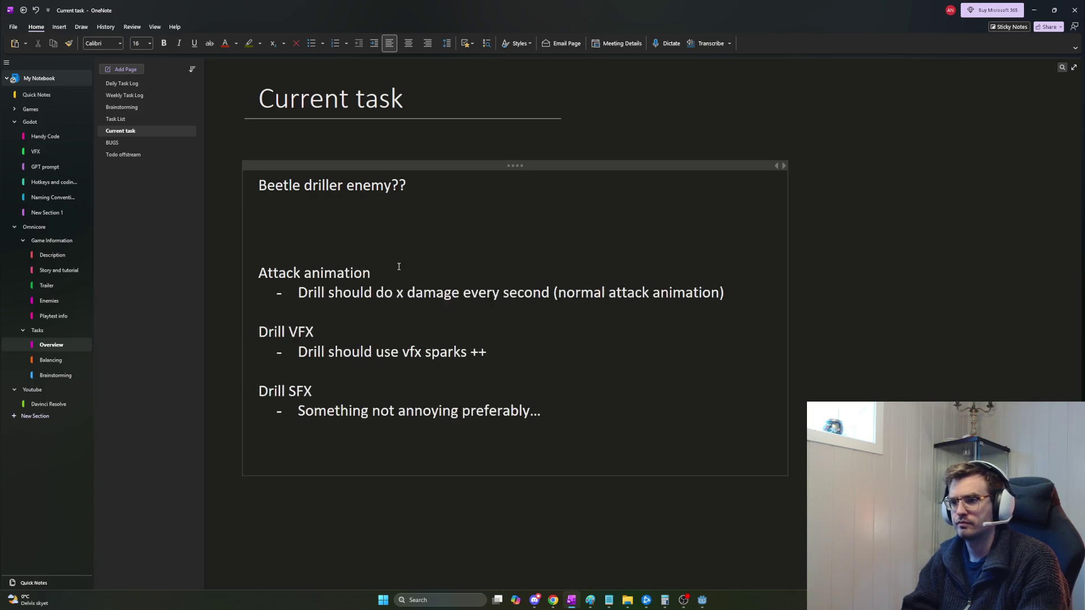
key("alt+Left")
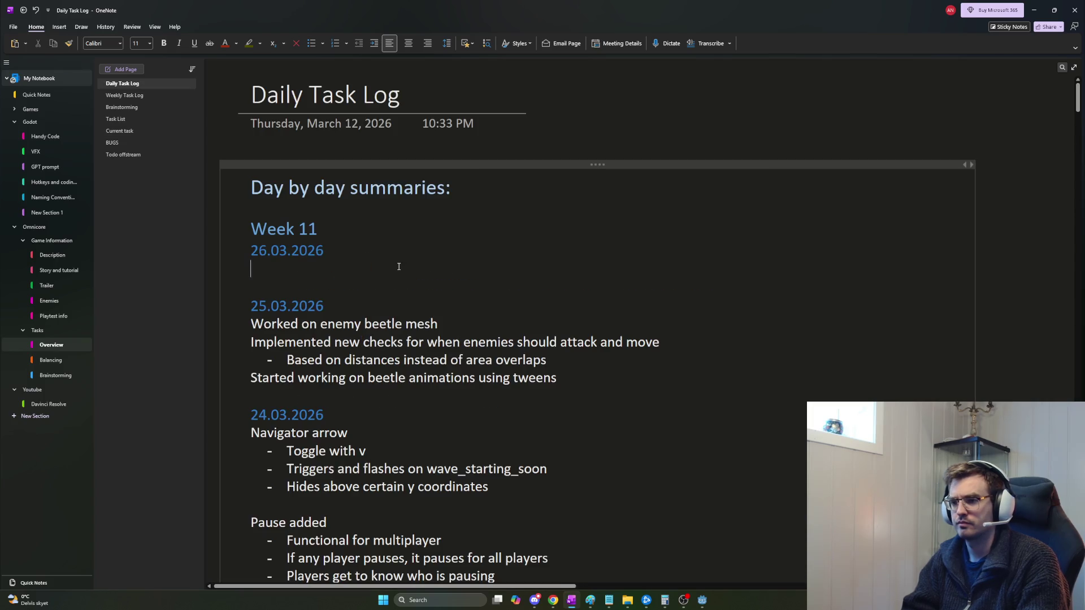
Log 'Added animations to drill beetle' under 26.03.2026, then go to the Weekly Task Log page.
key("BackSpace")
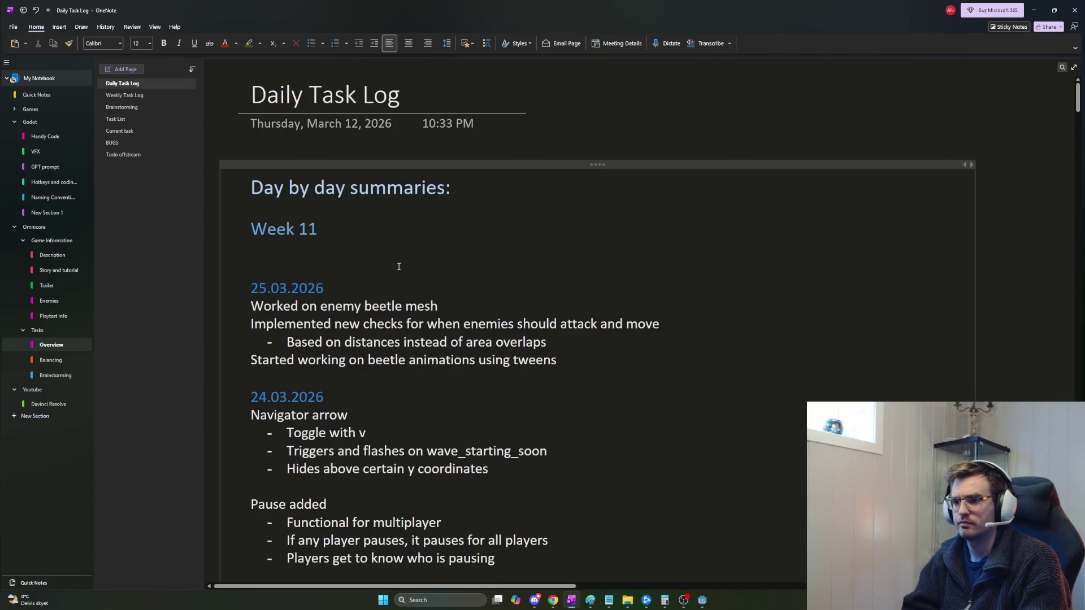
key("BackSpace")
key("BackSpace")
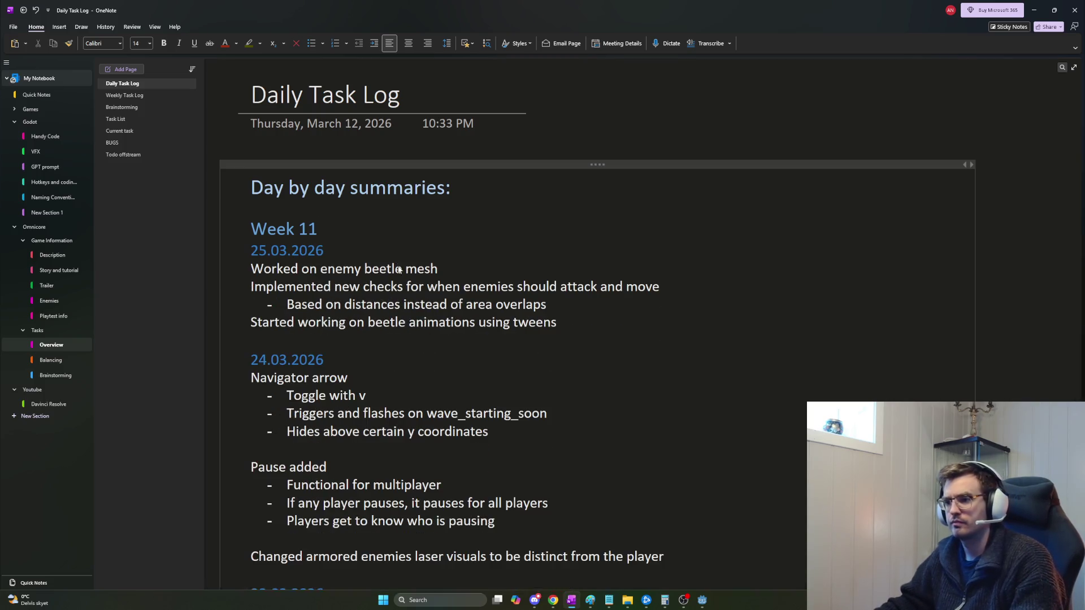
key("ctrl+z")
key("ctrl+z")
key("ctrl+z")
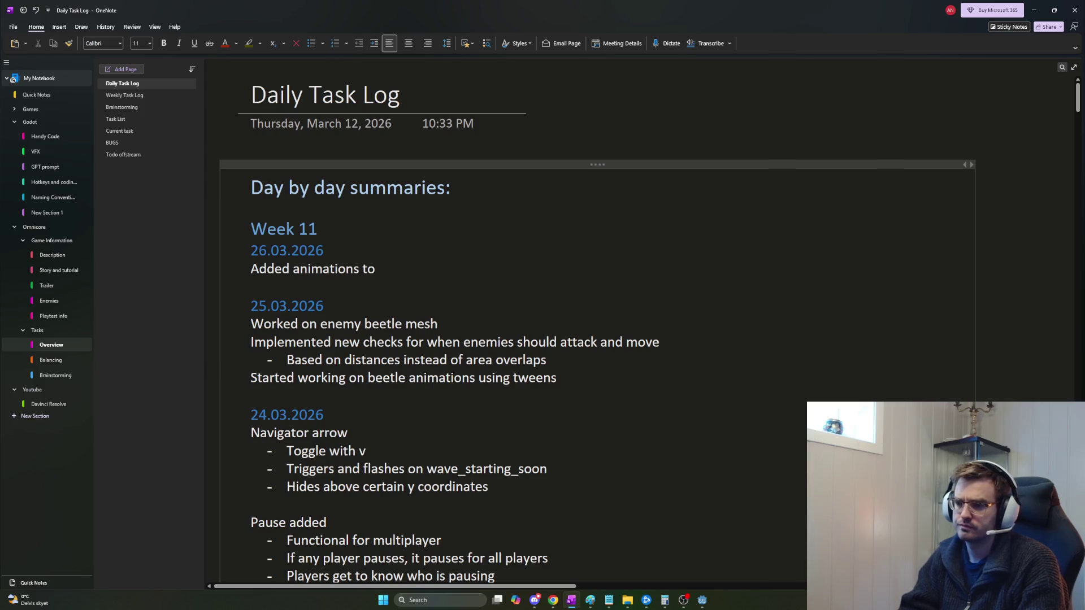
type("rill beetle")
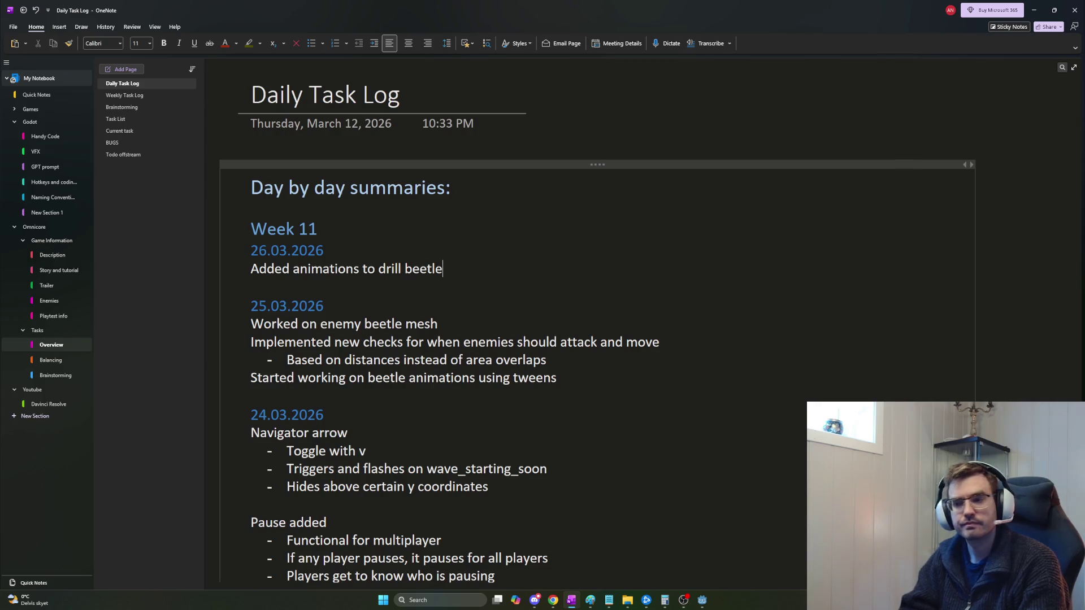
key("Return")
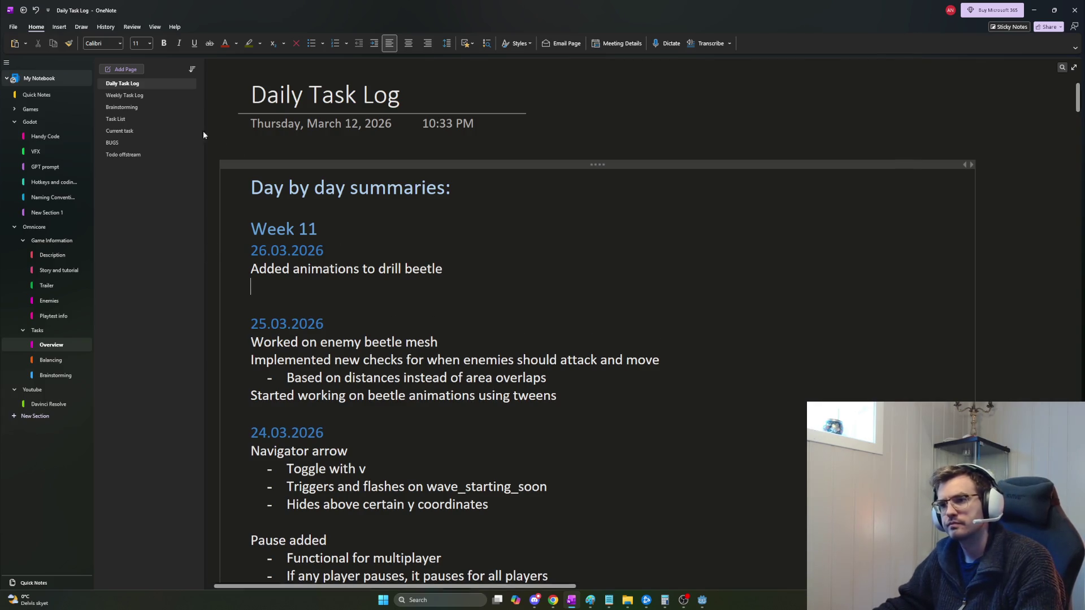
left_click(130, 97)
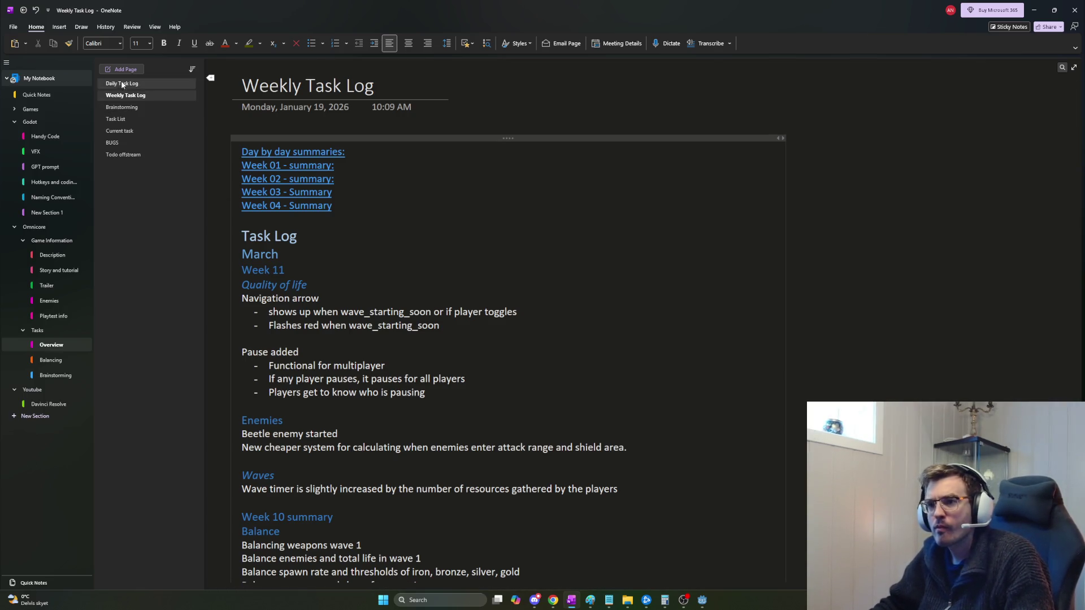
Return to Current task, delete the blank lines above Attack animation, and write 'Fix normal and critical hurtbox'.
left_click(133, 85)
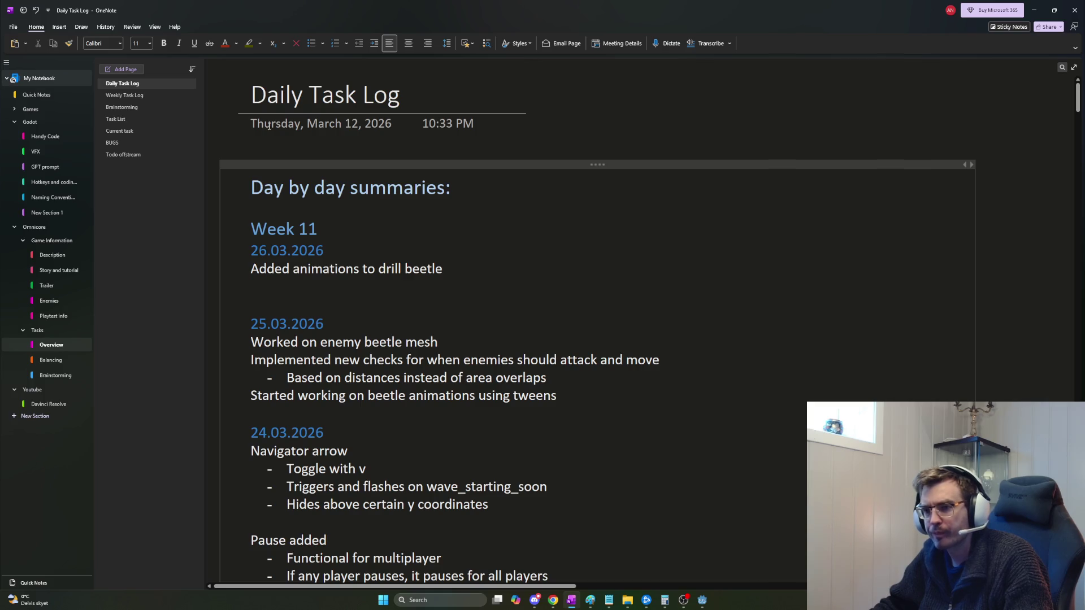
left_click(128, 143)
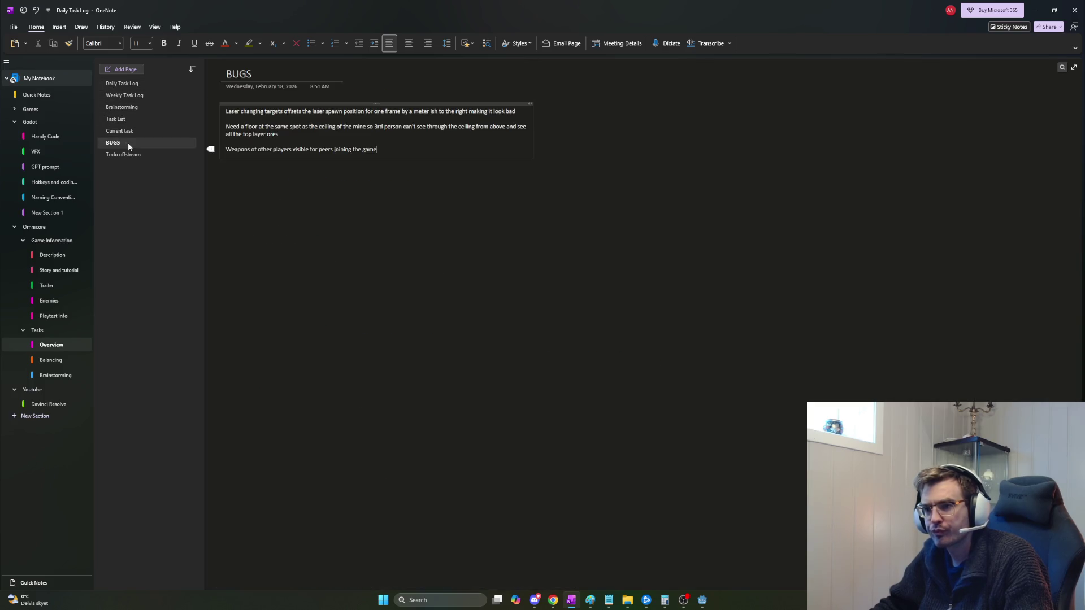
left_click(130, 132)
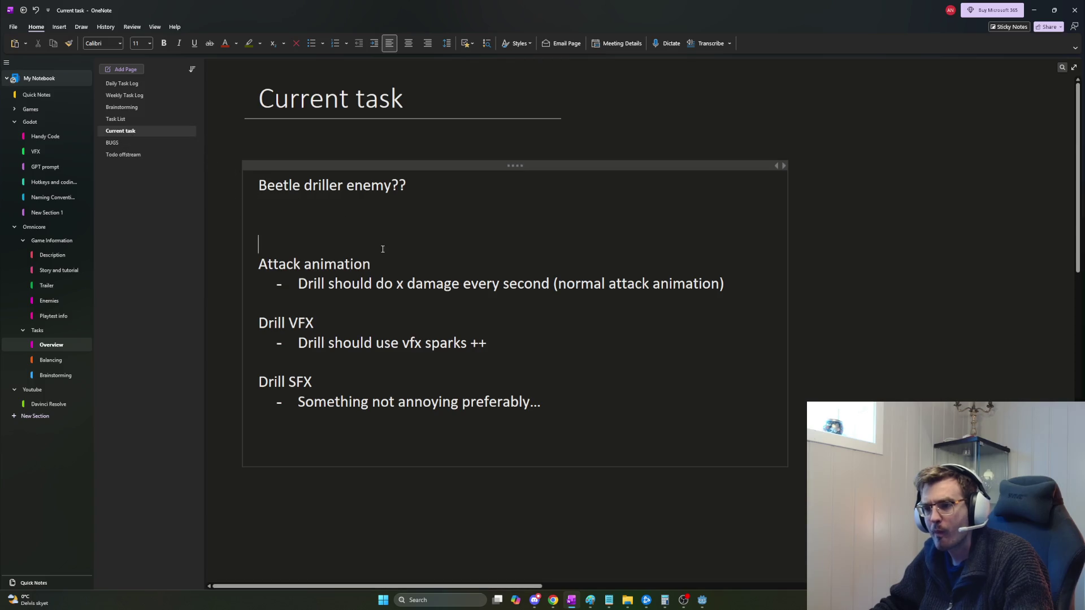
key("BackSpace")
key("BackSpace")
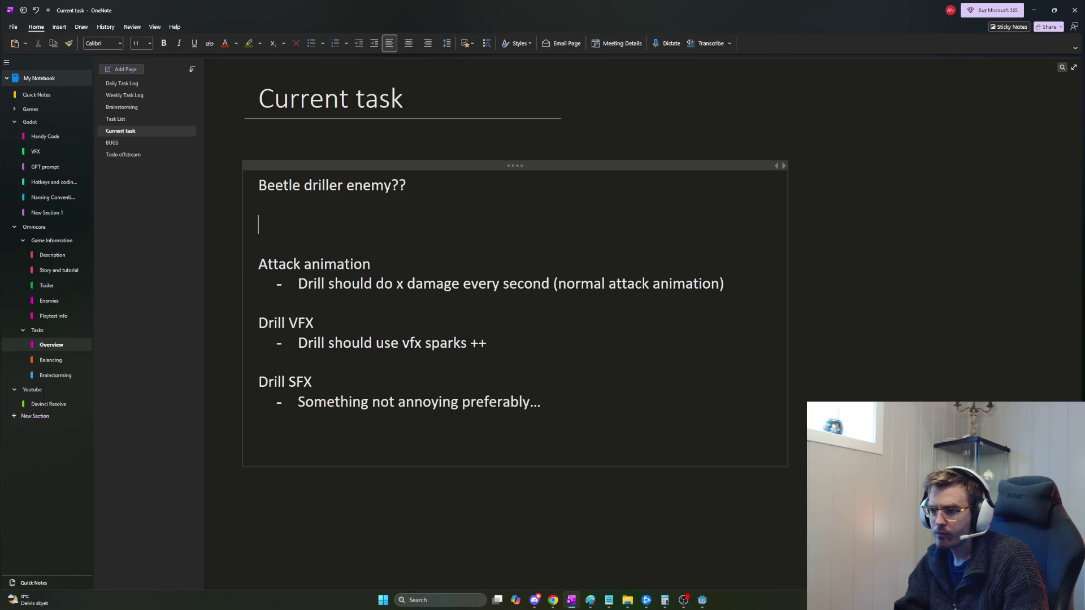
type("Fix ")
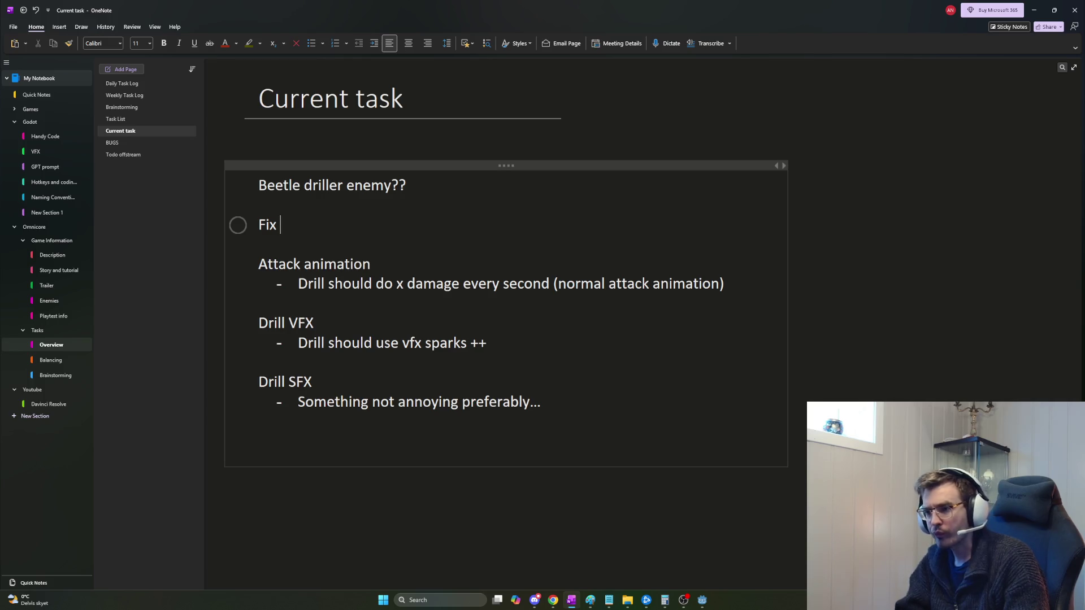
type("normal an")
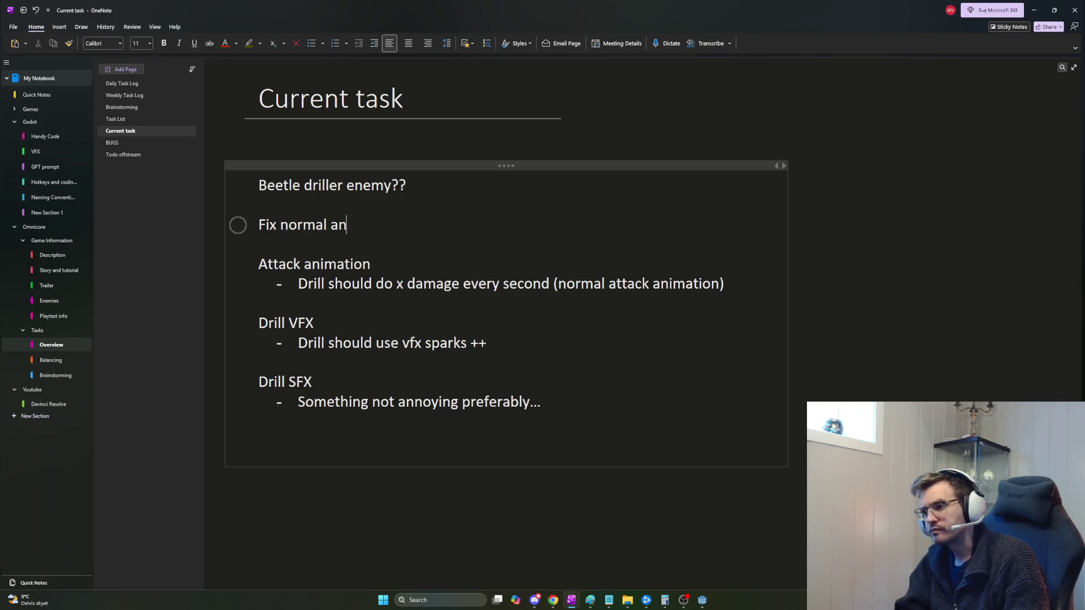
type("d critical hurtbox")
Add a 'Tune damage' to-do below the hurtbox item, leave an empty to-do, and switch windows.
key("Return")
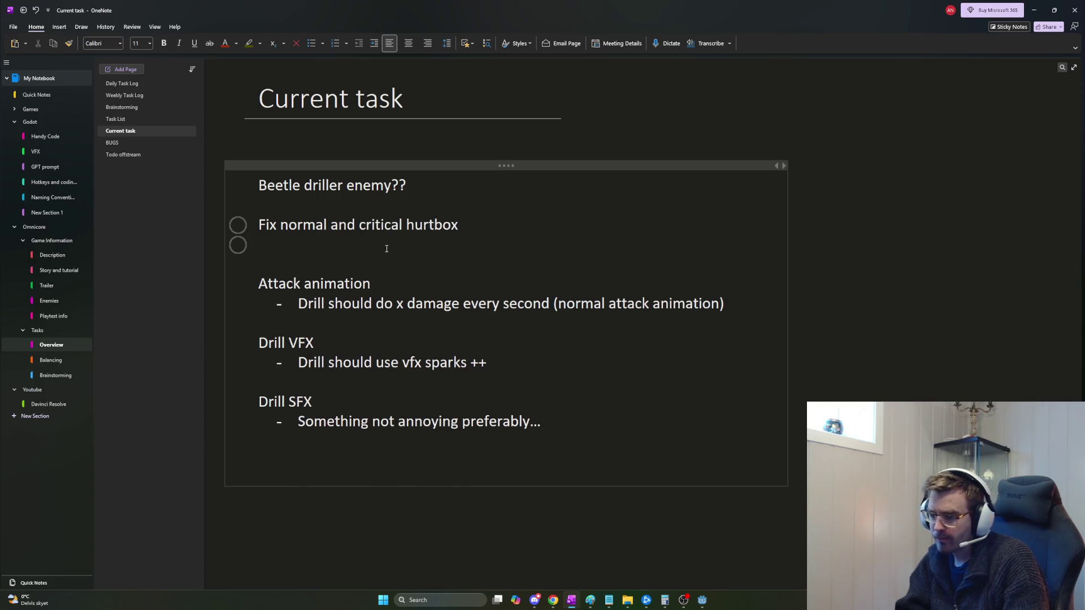
type("Tune damage")
key("Return")
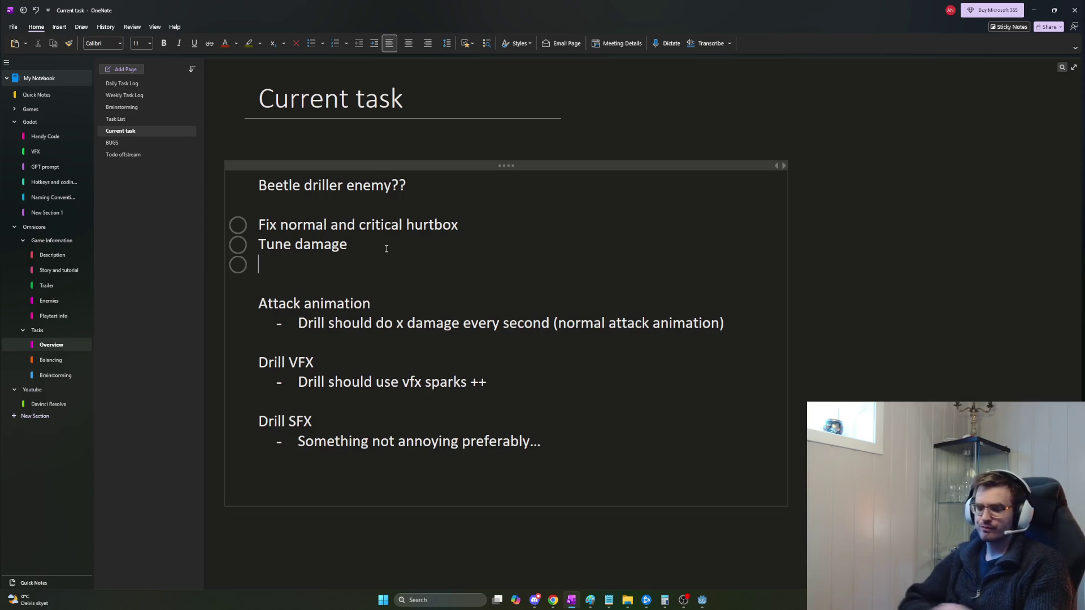
key("alt+Tab")
key("shift+Tab")
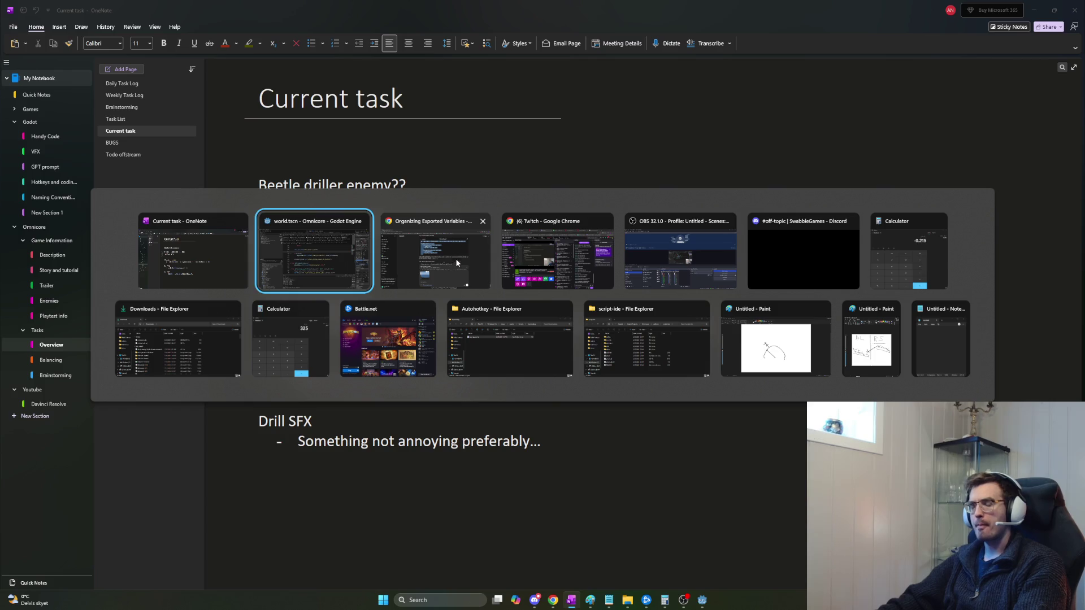
Bring Godot forward, run the game with F5 and host a session.
key("shift+Tab")
key("shift+Tab")
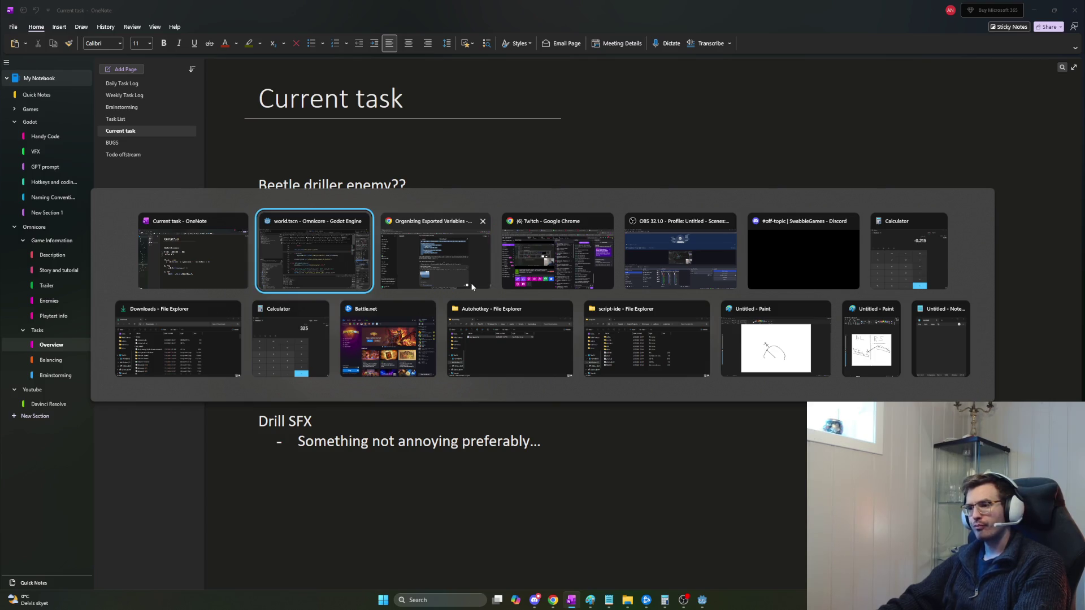
key("F5")
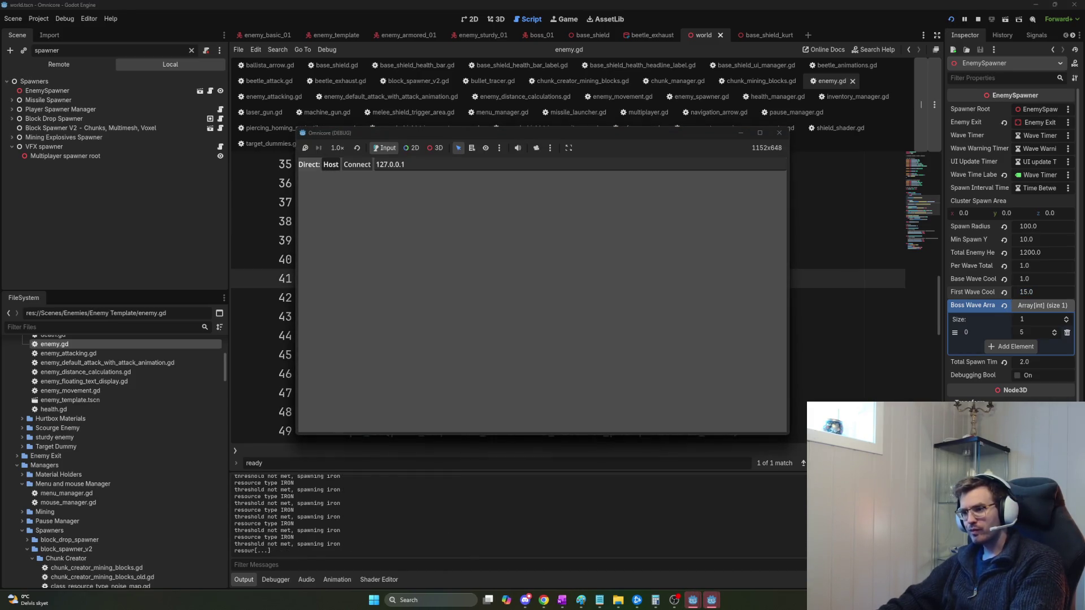
left_click(331, 165)
Shoot rock blocks and cave walls while beetles drill the Shield Health down to 40/500.
left_click(542, 295)
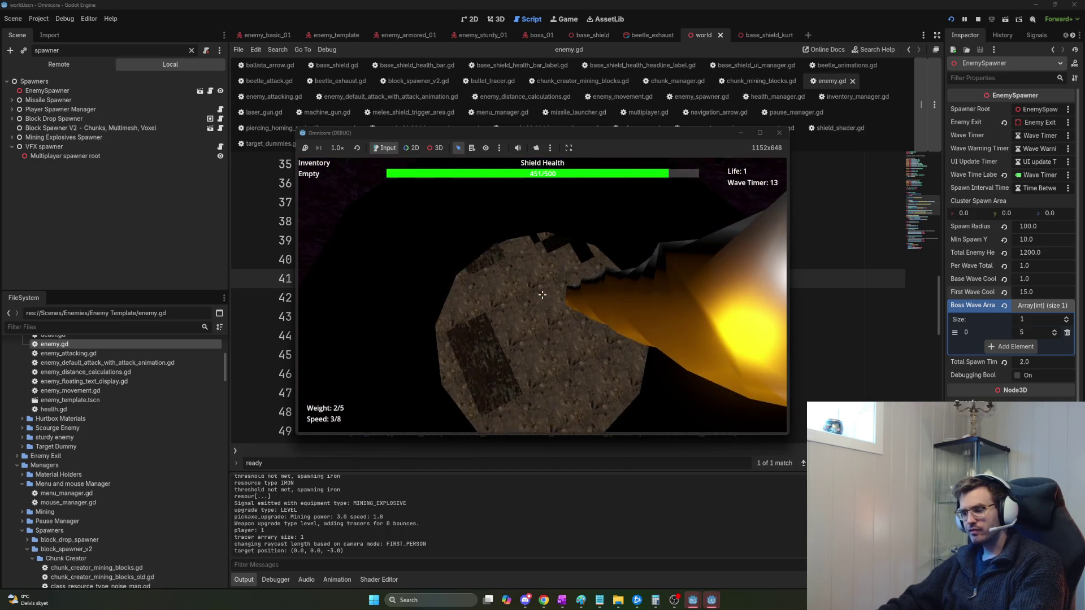
left_click(542, 295)
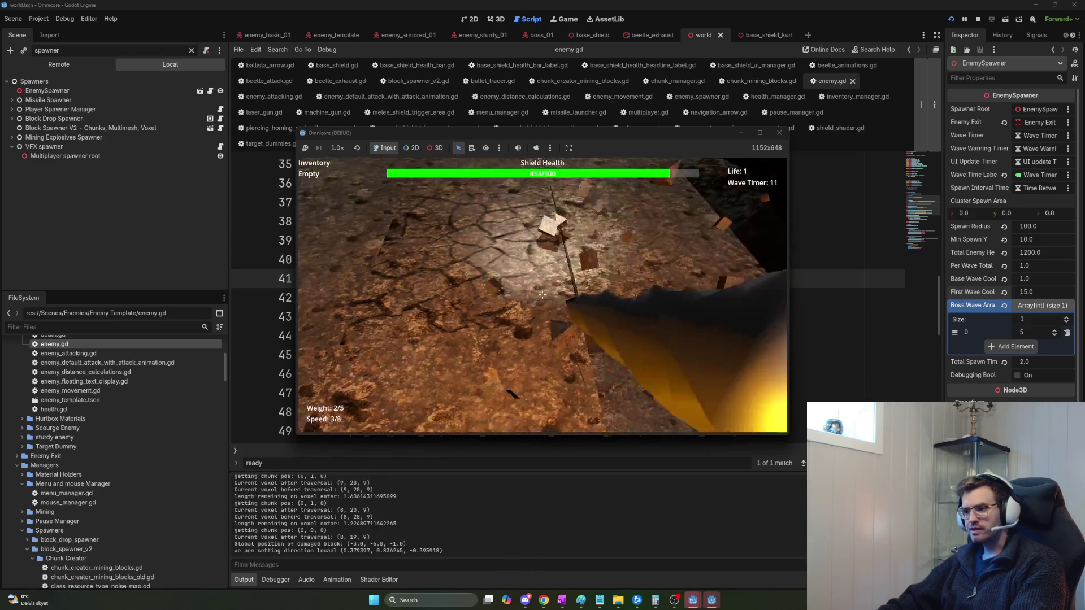
left_click(542, 294)
left_click(542, 295)
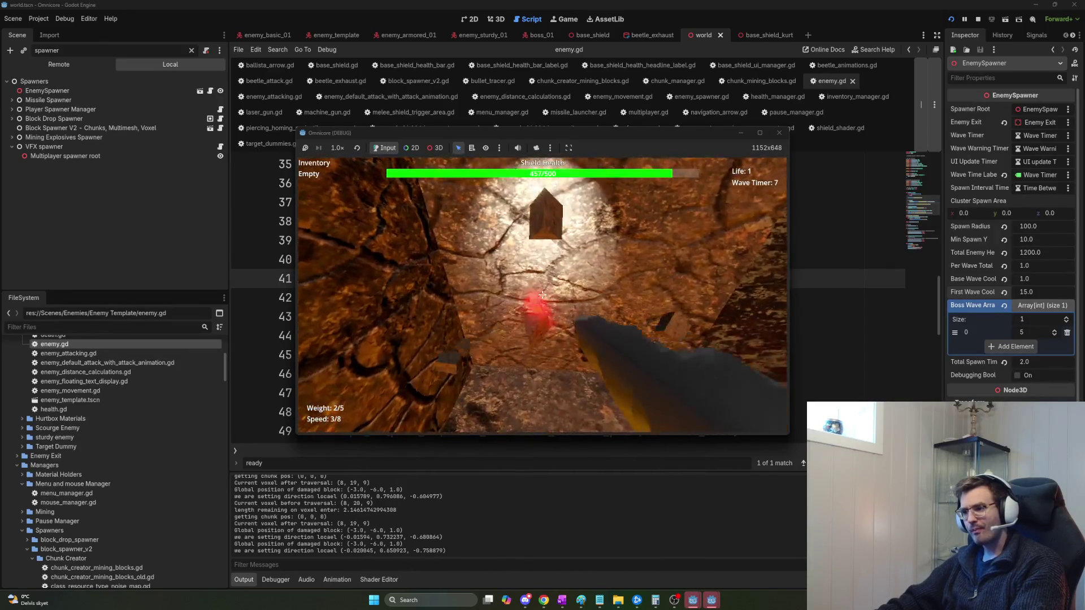
left_click(543, 294)
left_click(542, 294)
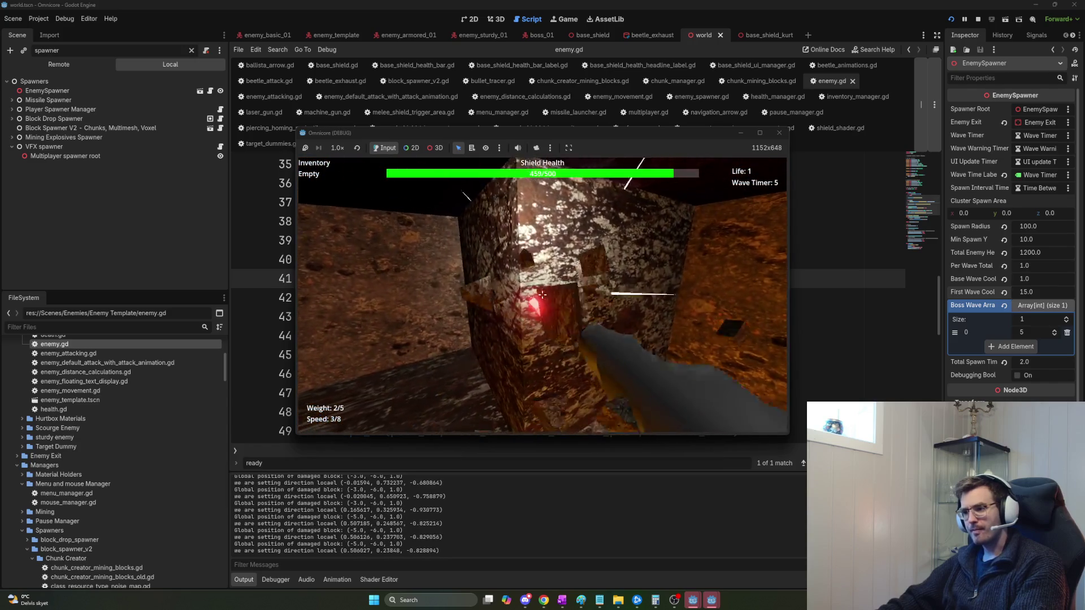
left_click(542, 294)
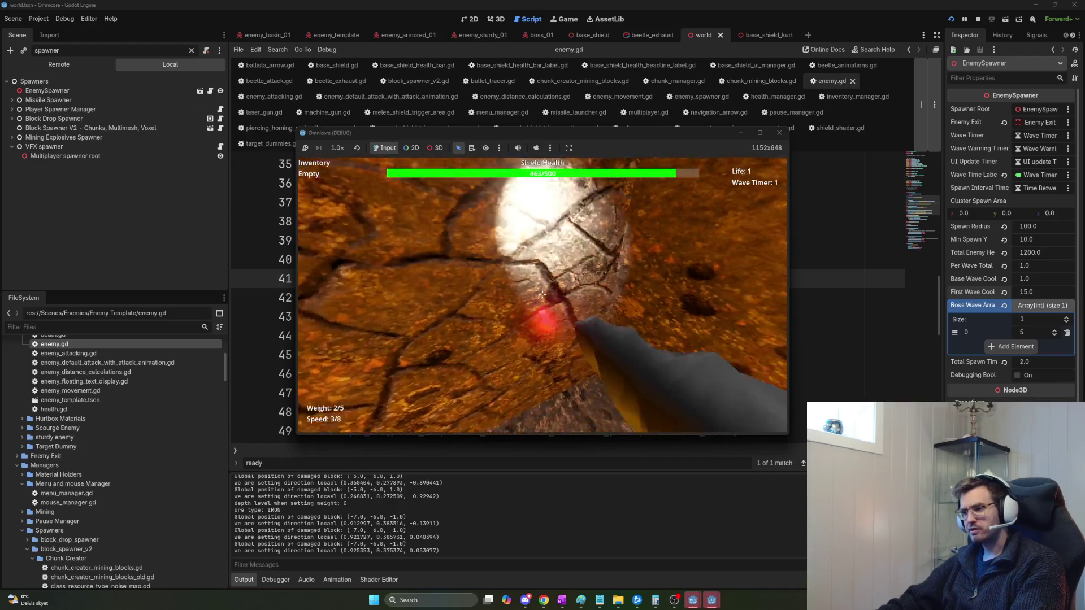
left_click(542, 294)
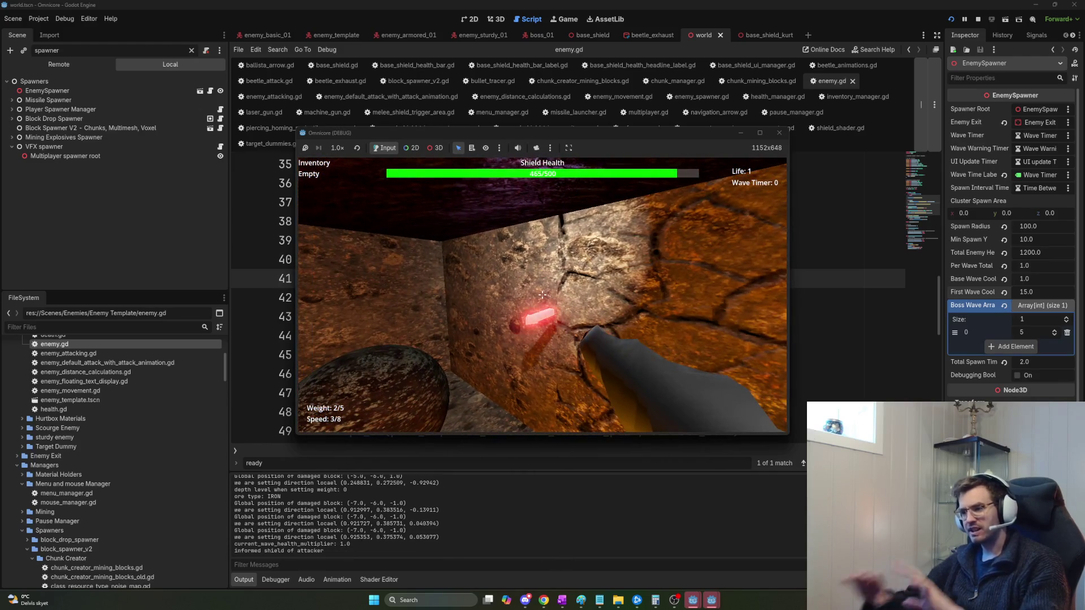
left_click(542, 294)
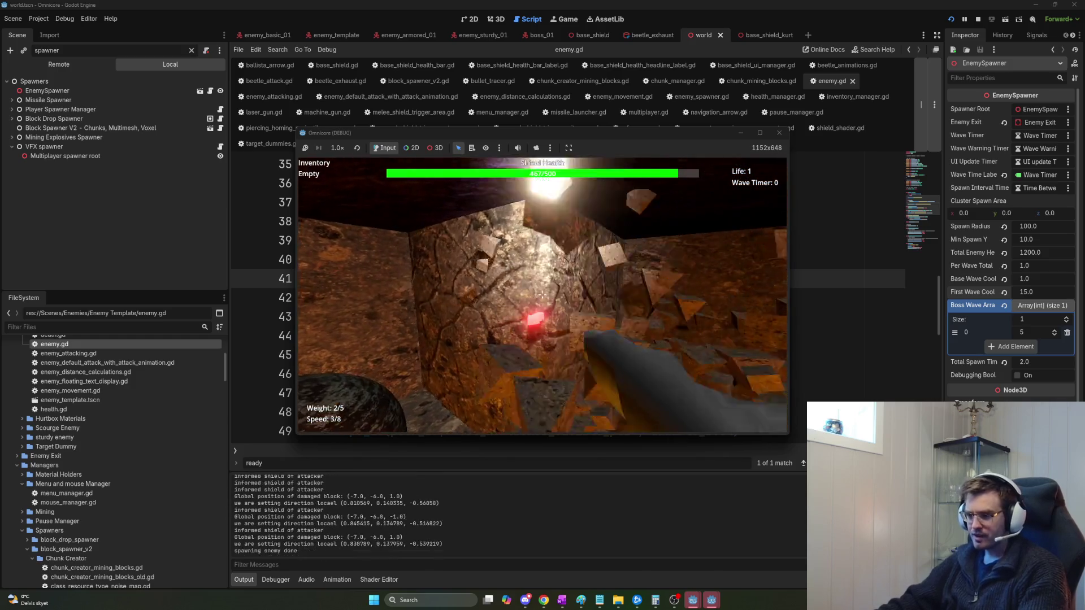
left_click(543, 295)
left_click(542, 295)
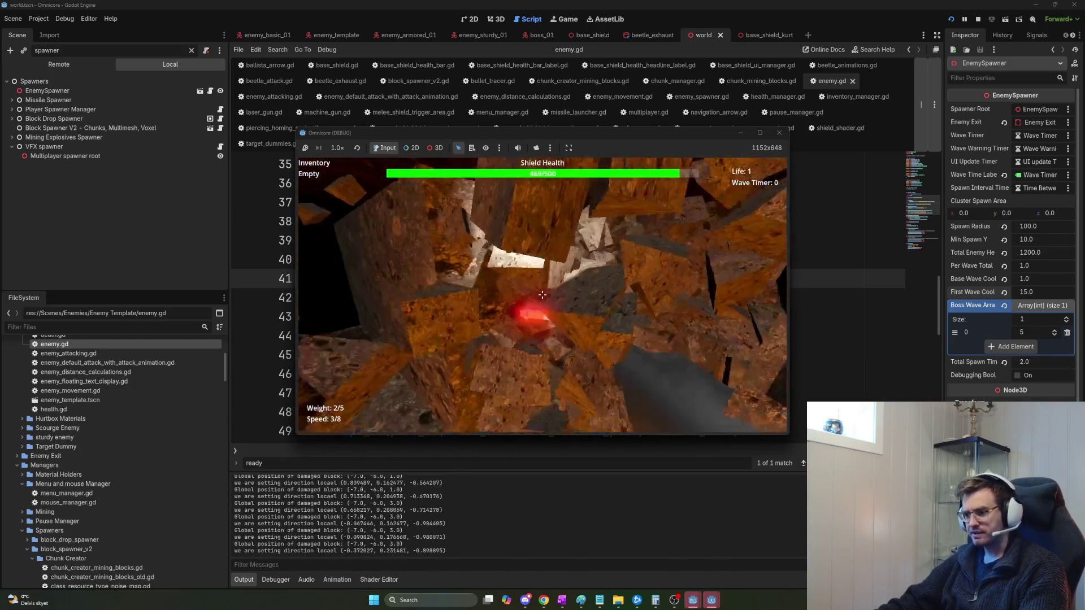
left_click(542, 294)
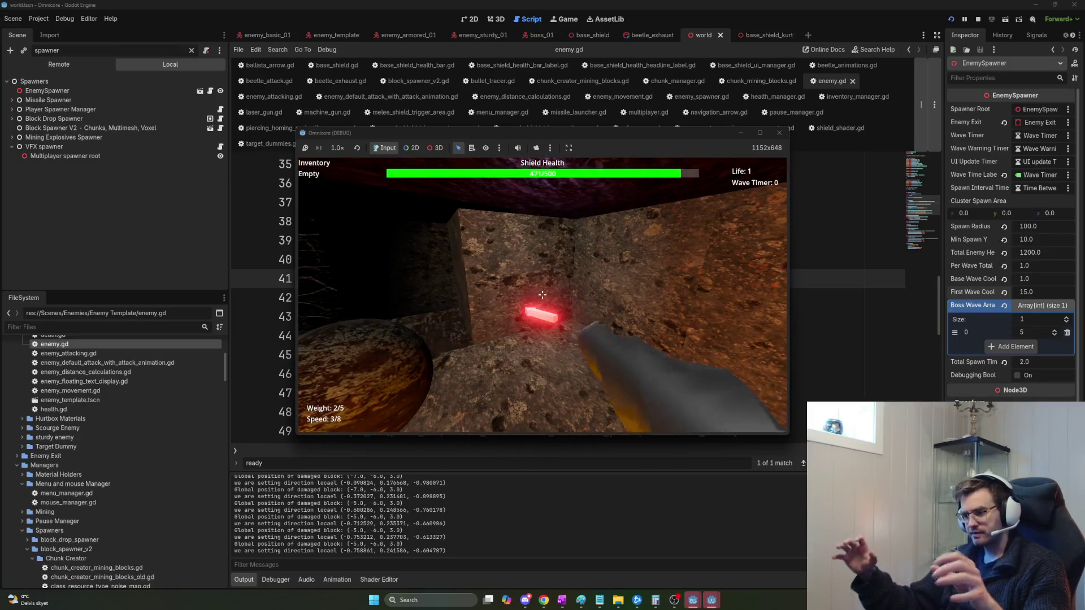
left_click(543, 295)
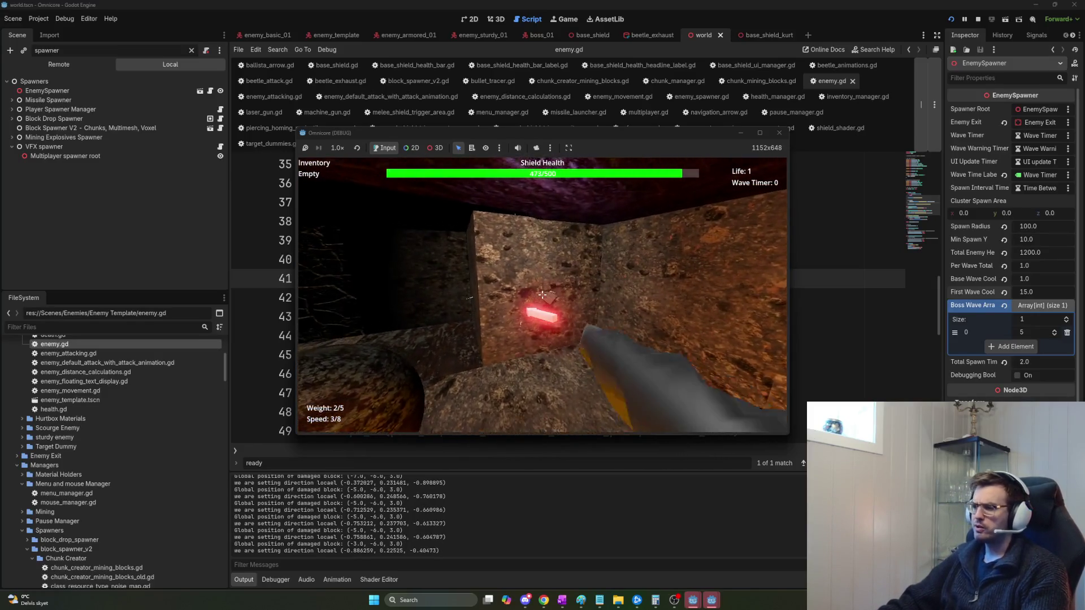
left_click(542, 295)
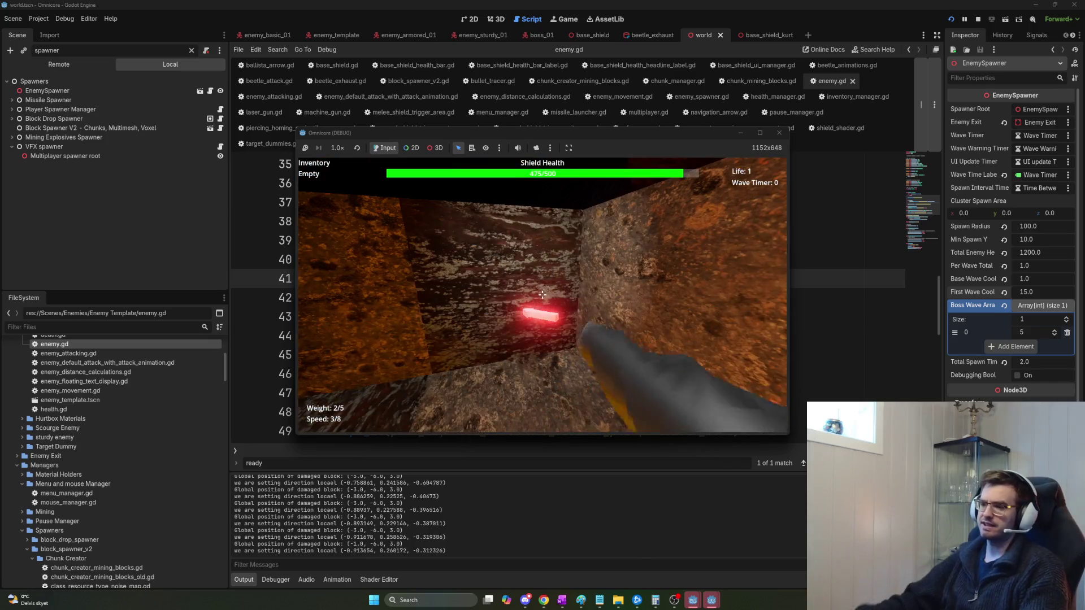
left_click(542, 294)
left_click(542, 294)
left_click(542, 294)
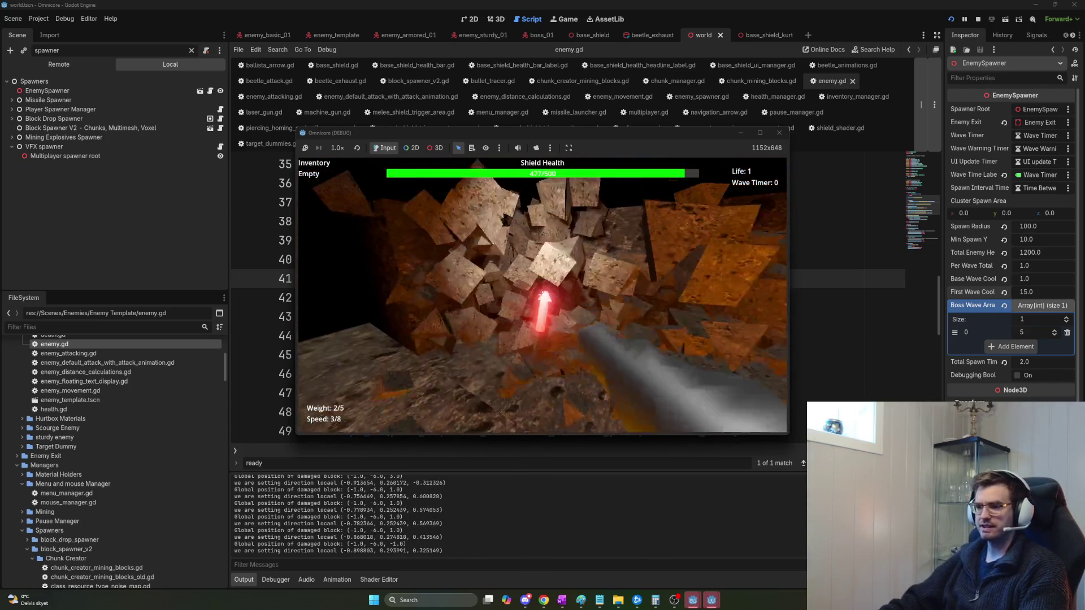
left_click(543, 295)
left_click(542, 294)
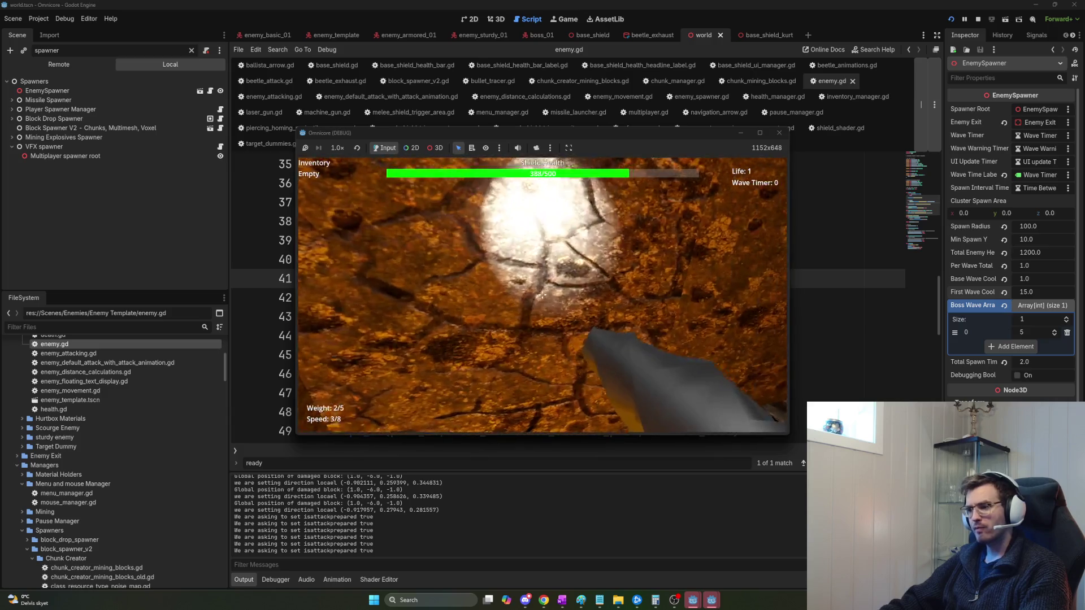
left_click(543, 294)
left_click(543, 295)
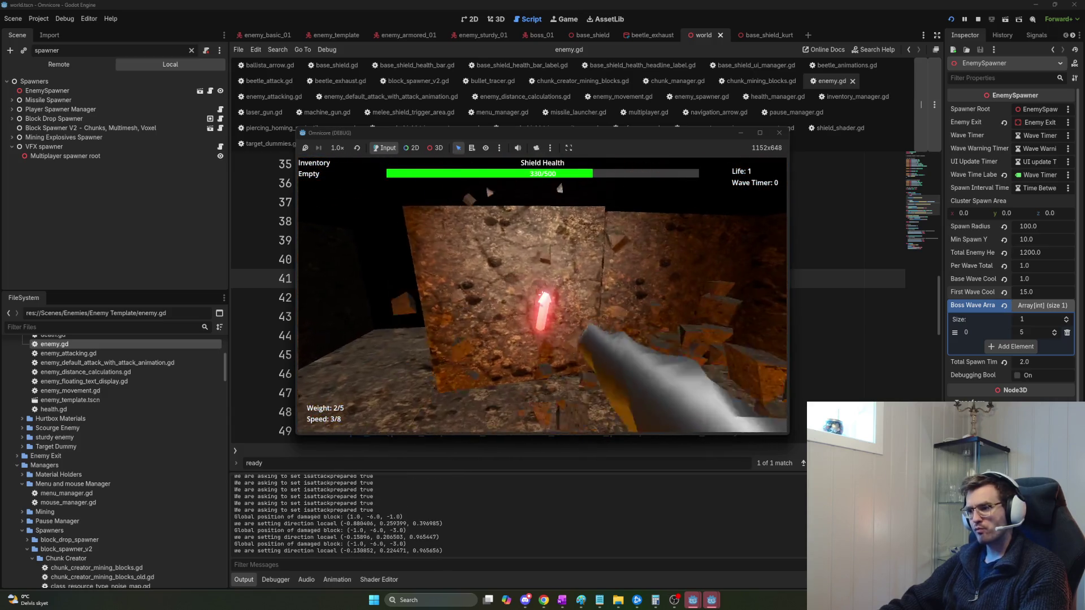
left_click(542, 294)
left_click(543, 294)
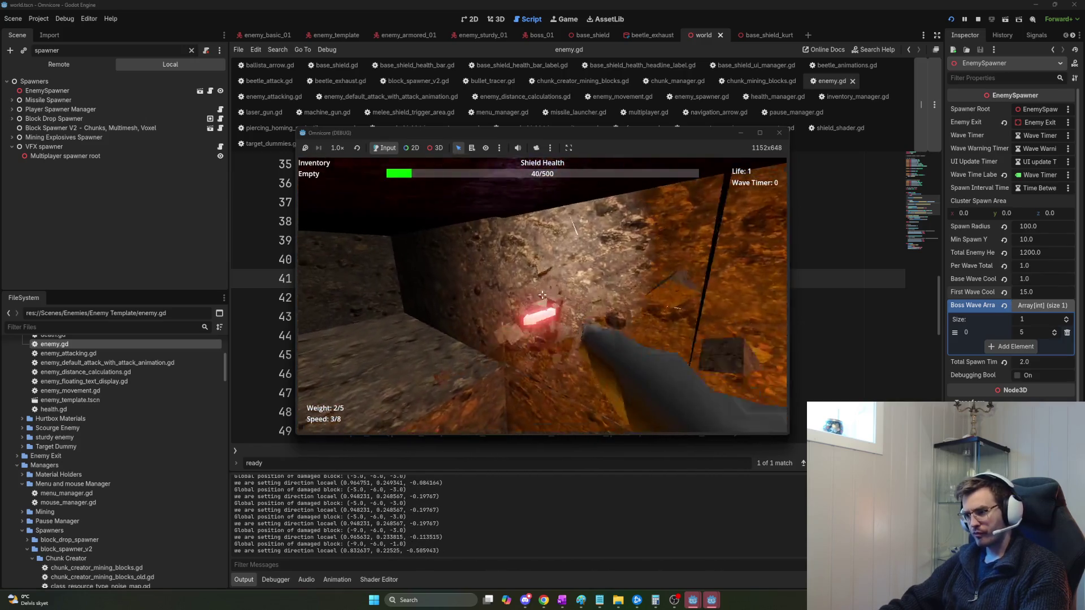
Keep blasting the rock walls until the base shield breaks, then switch over to OneNote.
left_click(542, 294)
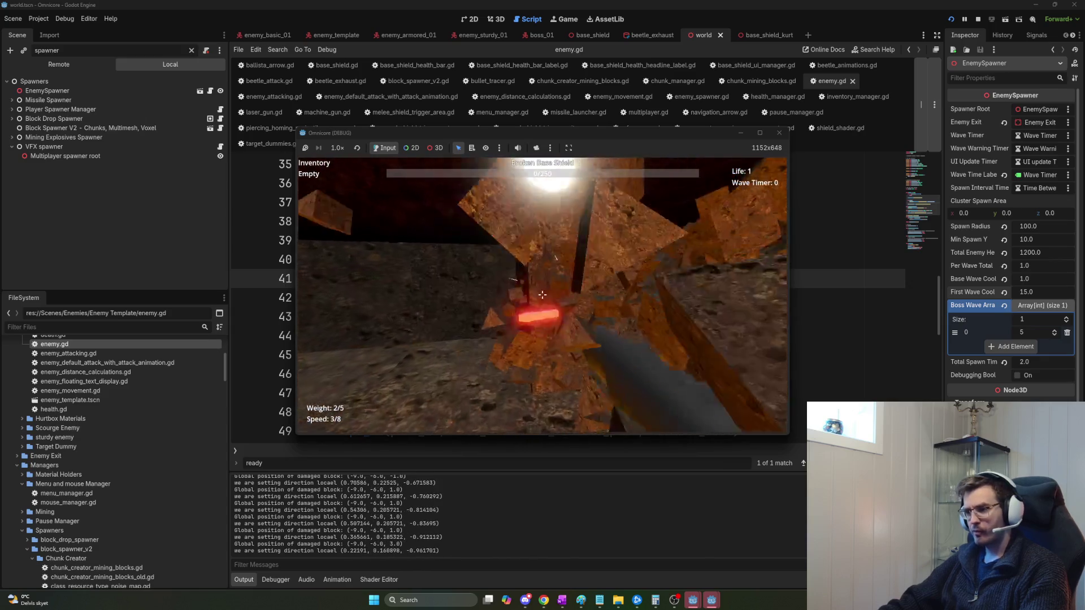
left_click(542, 294)
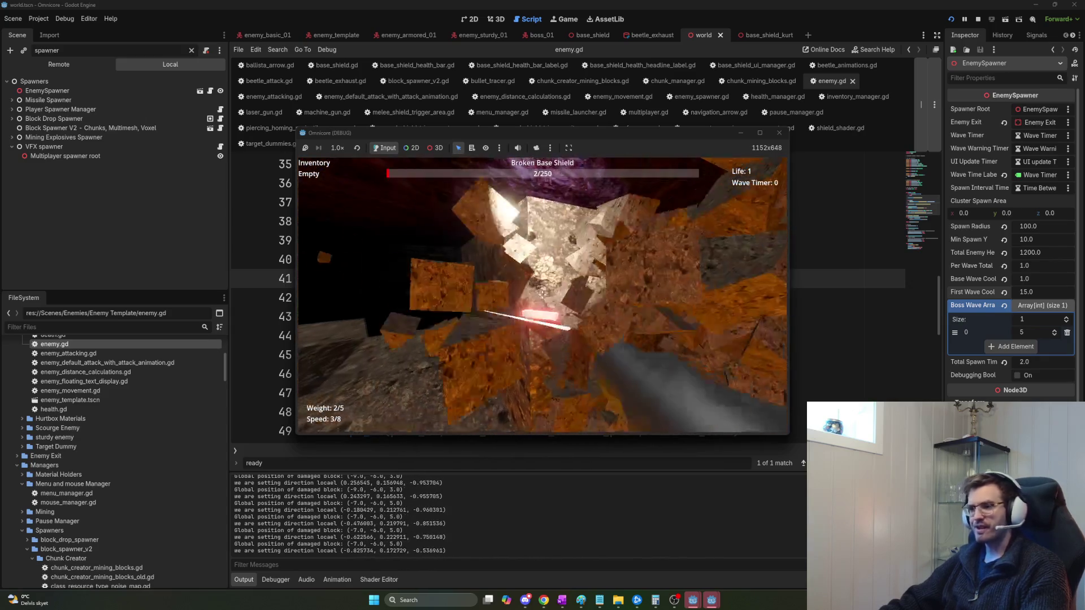
left_click(542, 295)
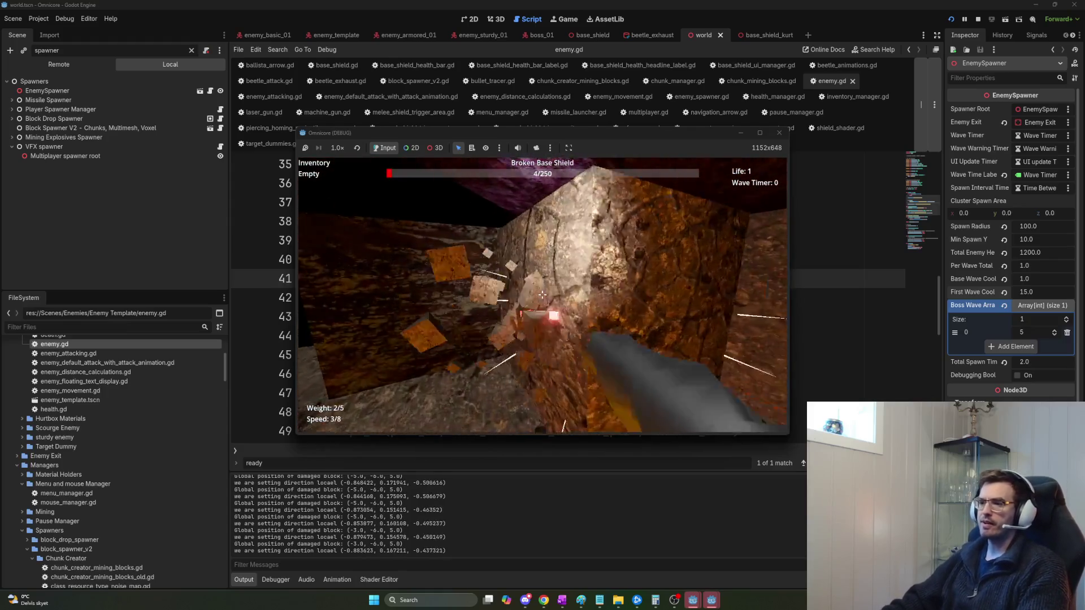
left_click(541, 294)
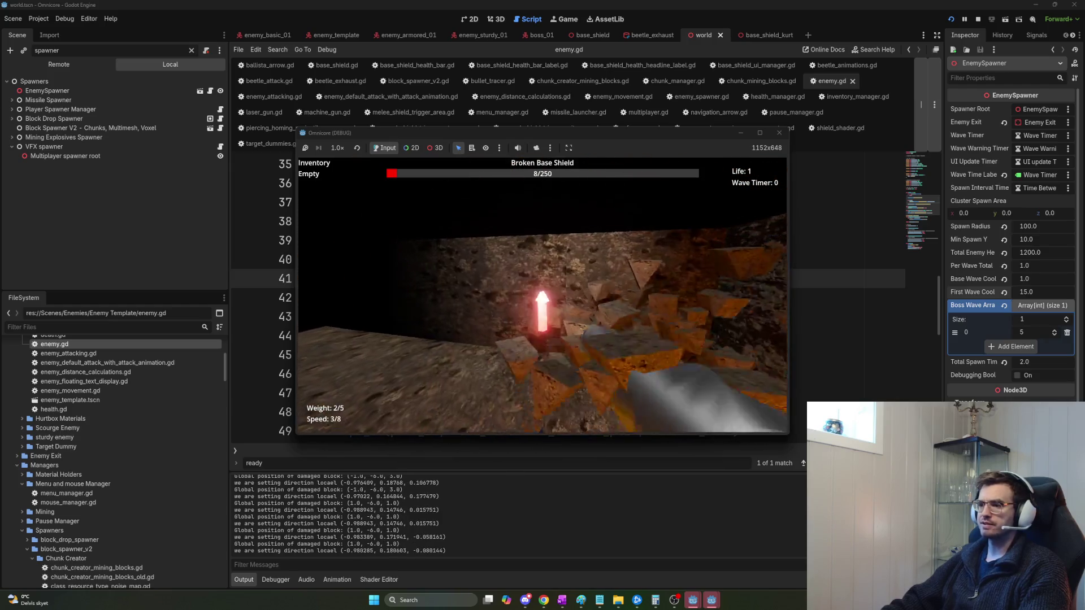
left_click(542, 294)
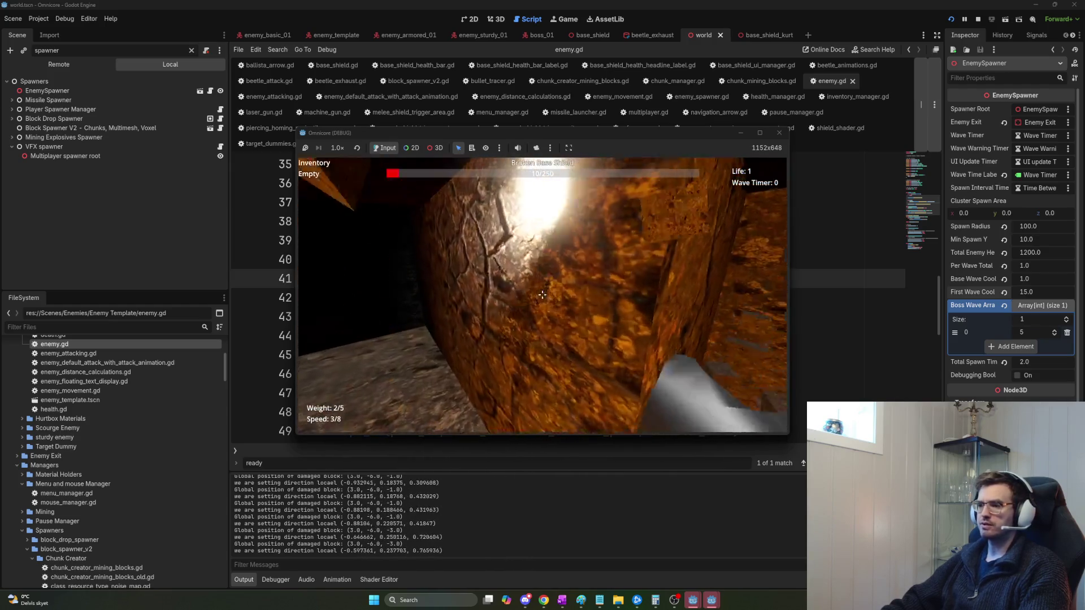
left_click(541, 294)
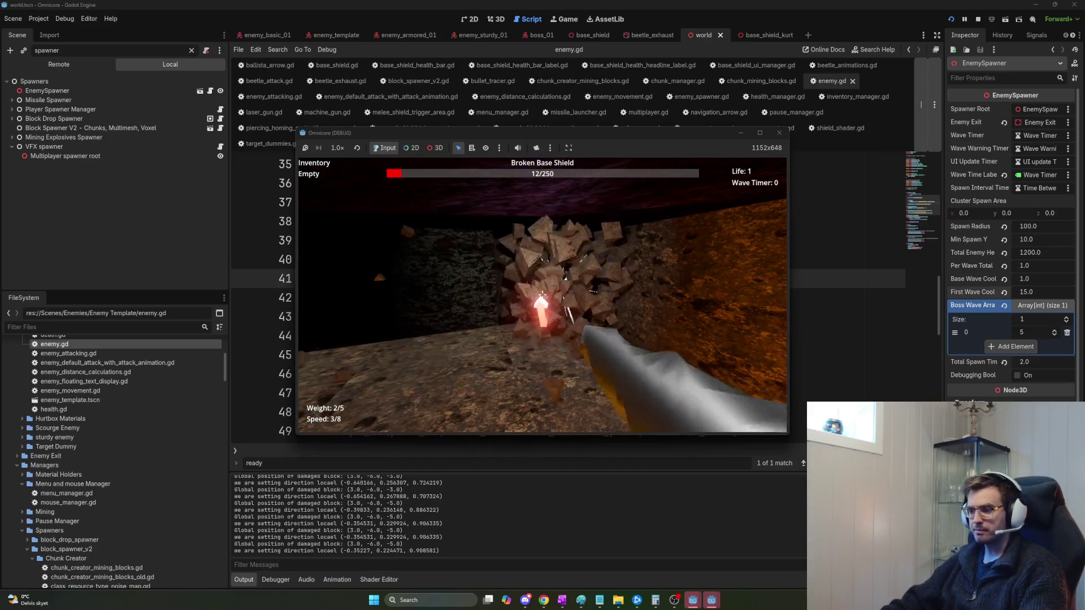
left_click(542, 295)
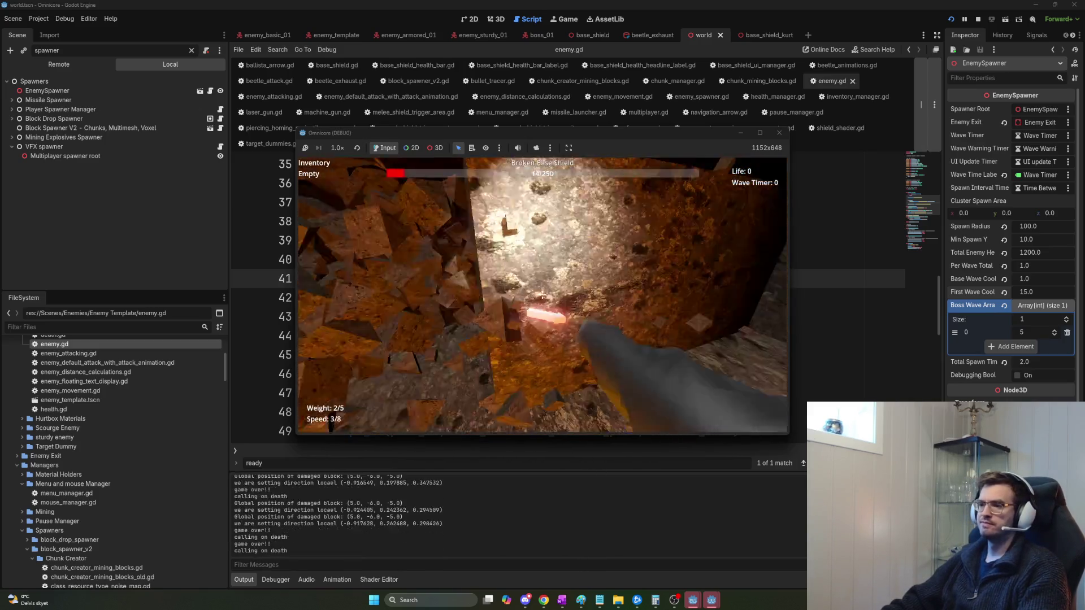
left_click(542, 294)
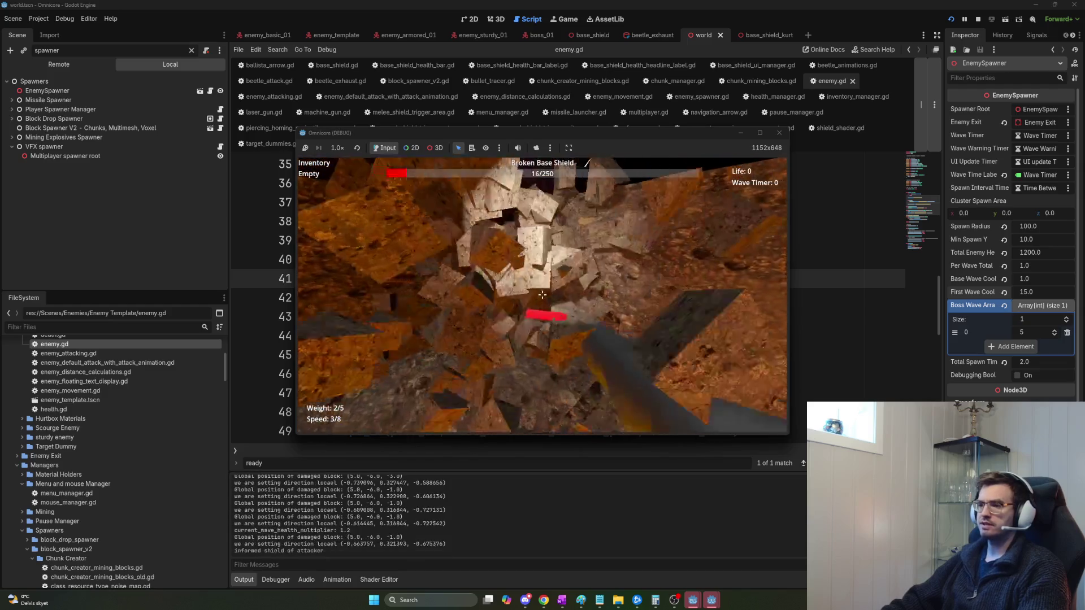
left_click(541, 294)
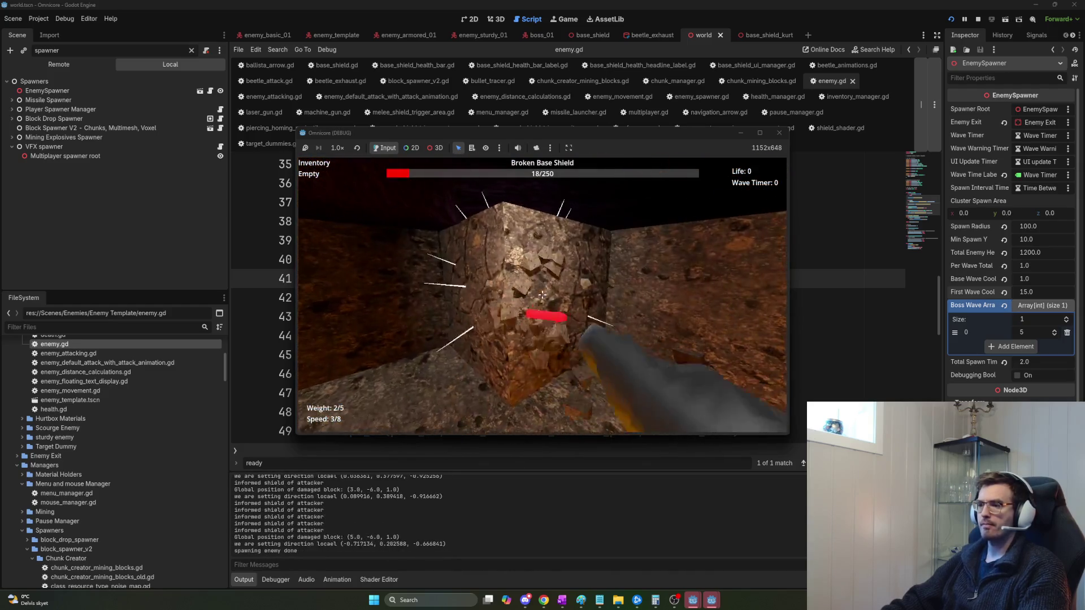
left_click(541, 295)
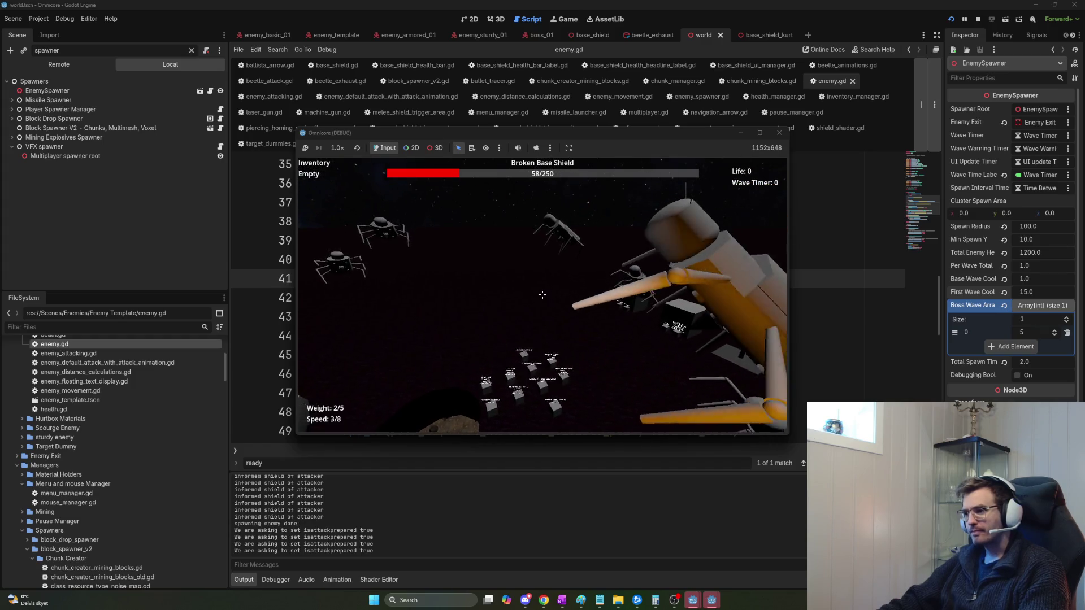
key("alt+Tab")
key("alt+Tab")
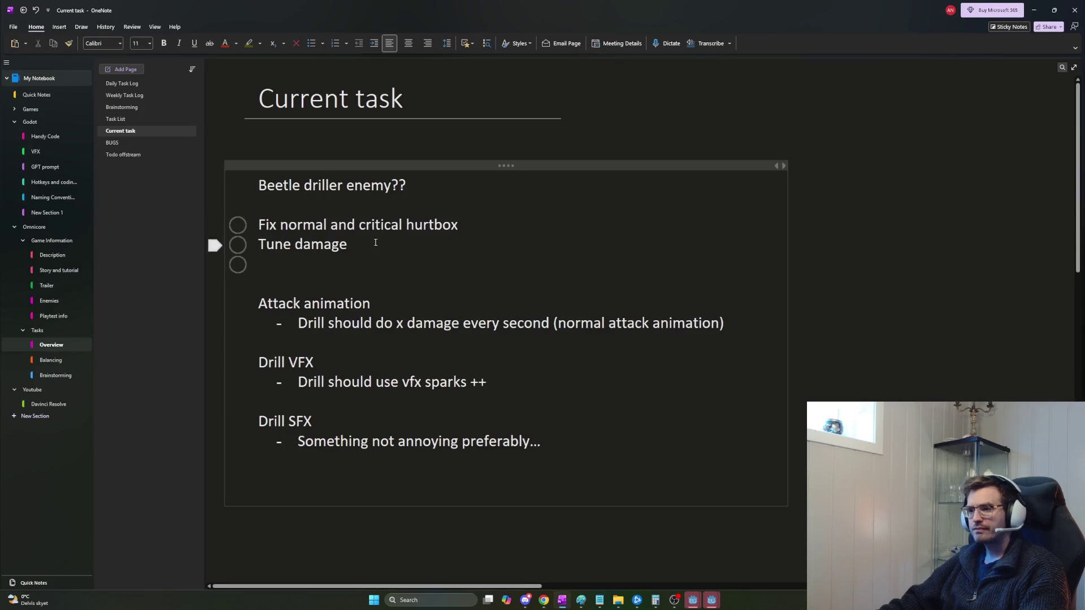
Add 'Textures' and 'Check multiplayer for all enemy types and animations' to-dos, then resume firing in the game.
left_click(355, 259)
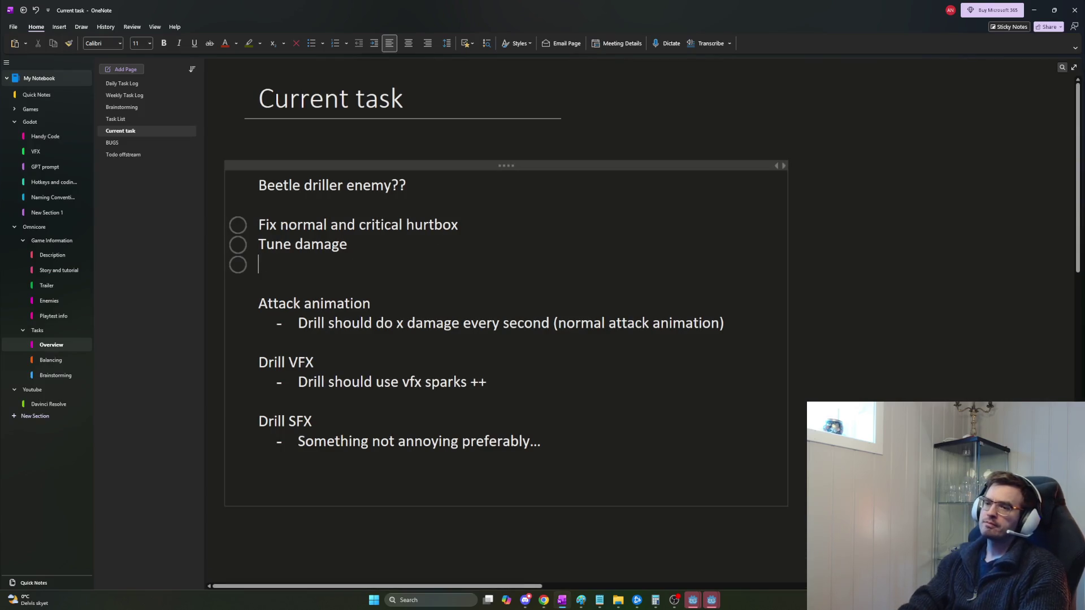
type("Textures")
key("Return")
type("Check multiplayer for all enemy types")
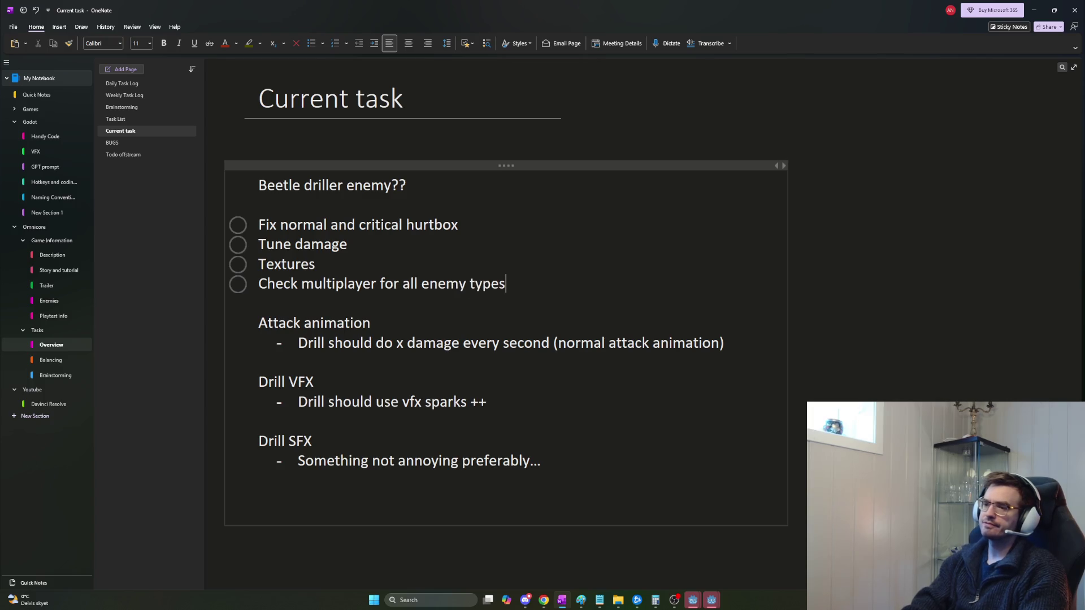
key("Return")
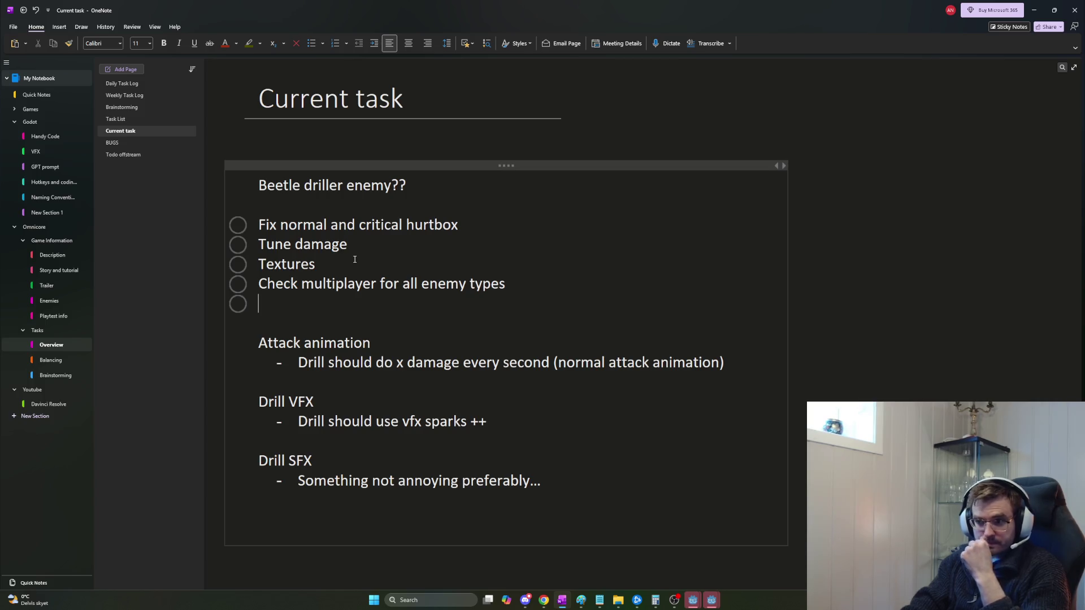
key("Delete")
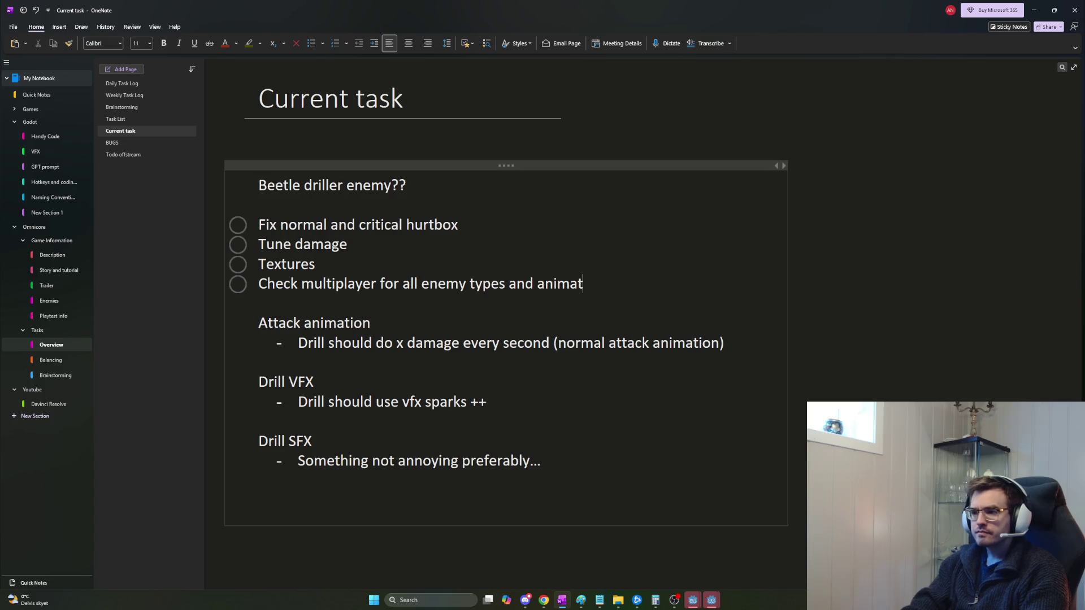
type("ions")
key("Return")
key("alt+Tab")
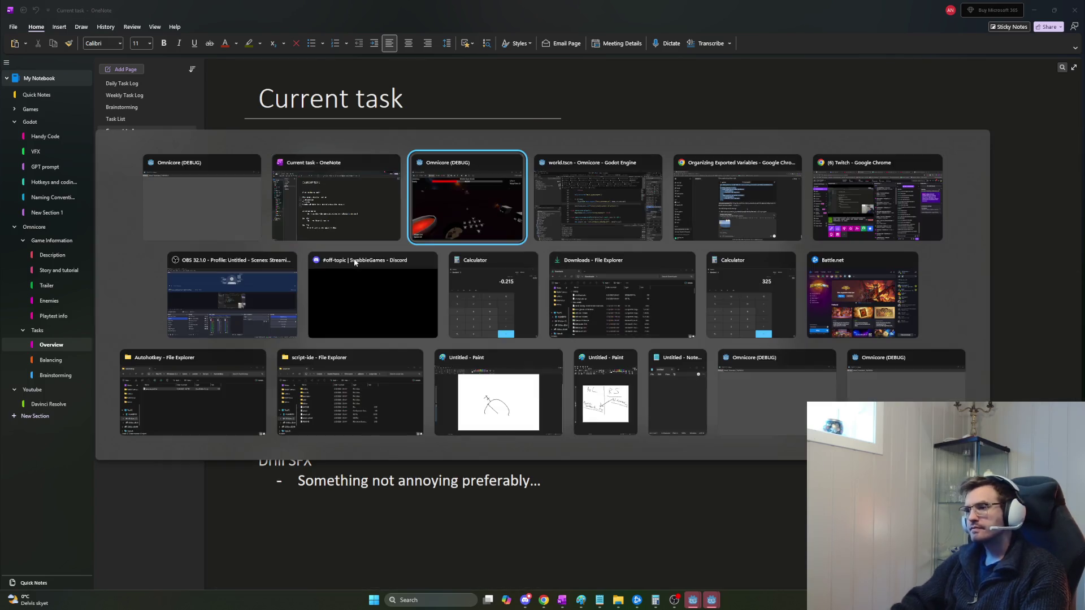
left_click(542, 294)
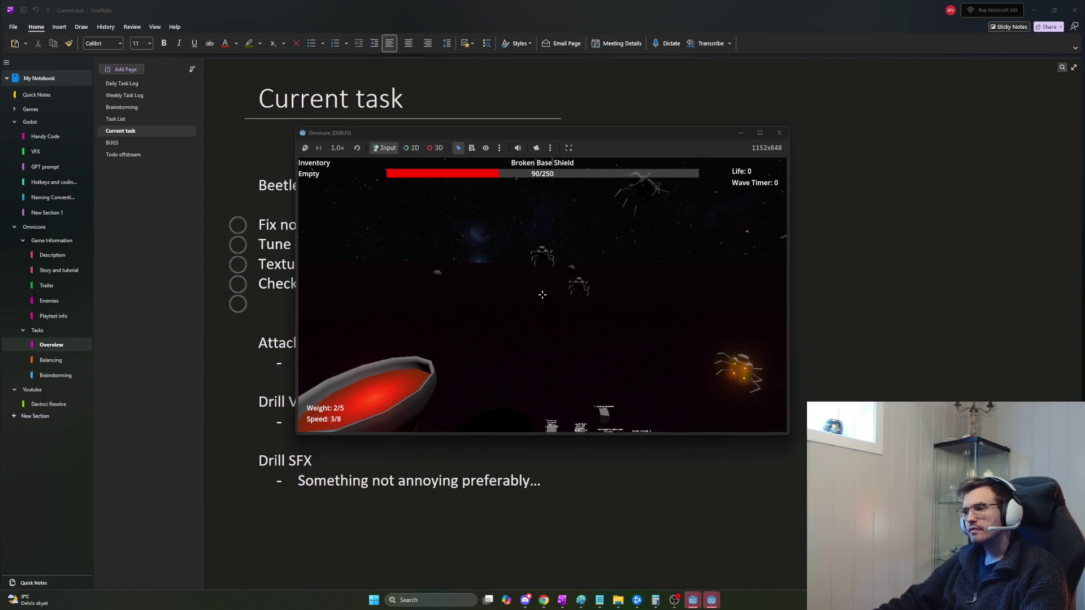
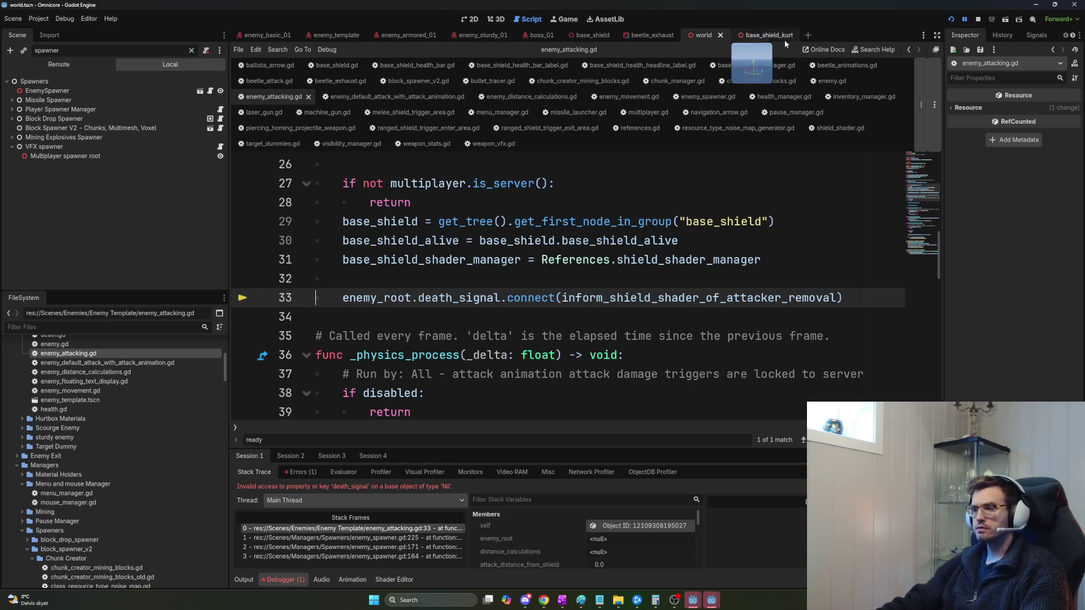
Select death_signal and the attacker-removal handler name on line 33 of enemy_attacking.gd.
double_click(631, 296)
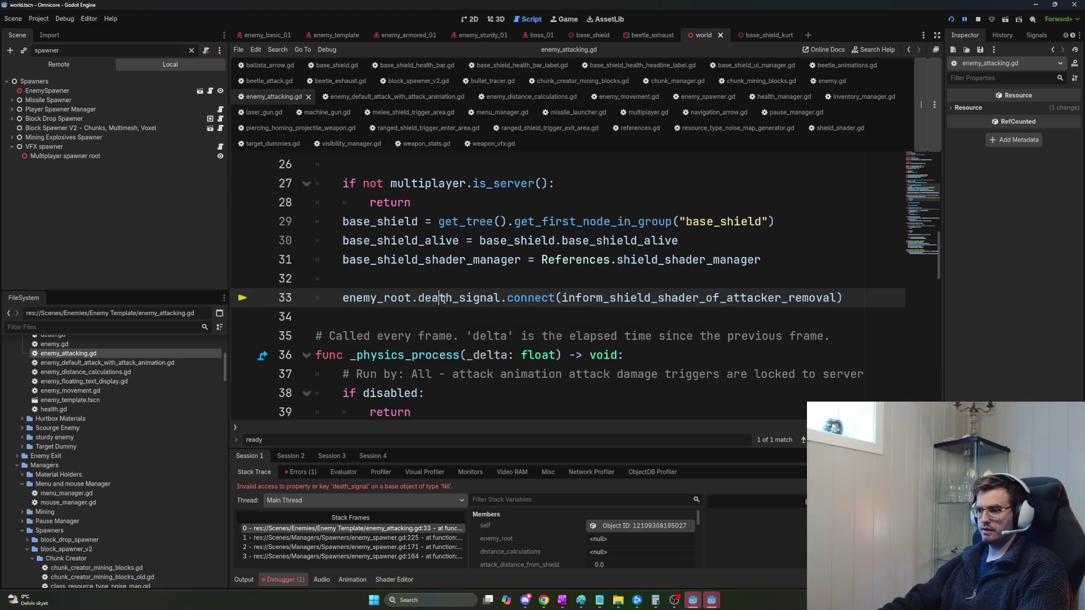
scroll(479, 298, "up", 2)
scroll(484, 297, "down", 1)
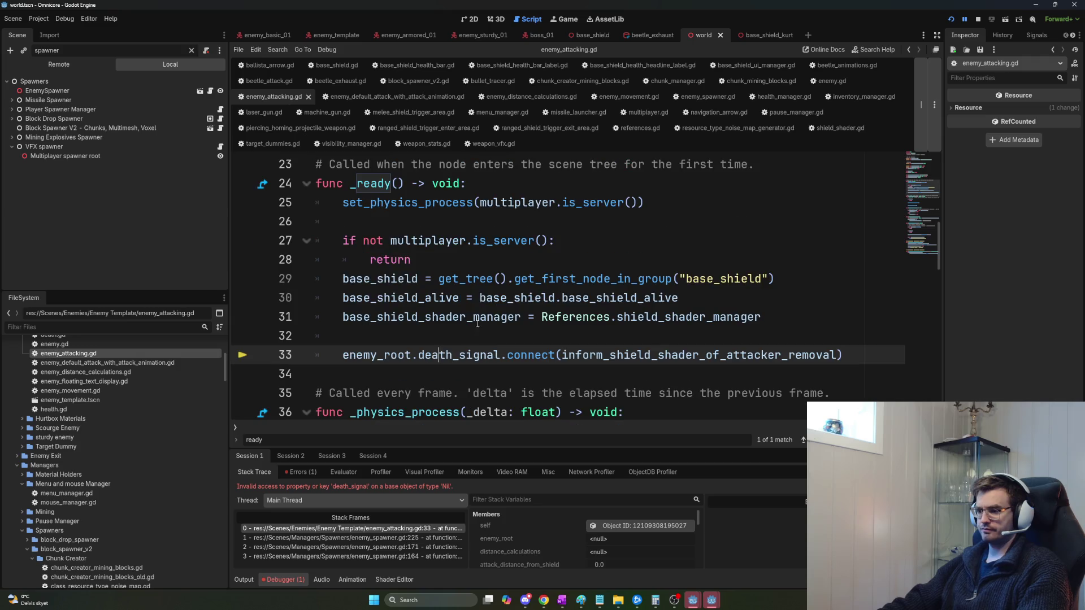
double_click(433, 357)
left_click(575, 352)
double_click(627, 351)
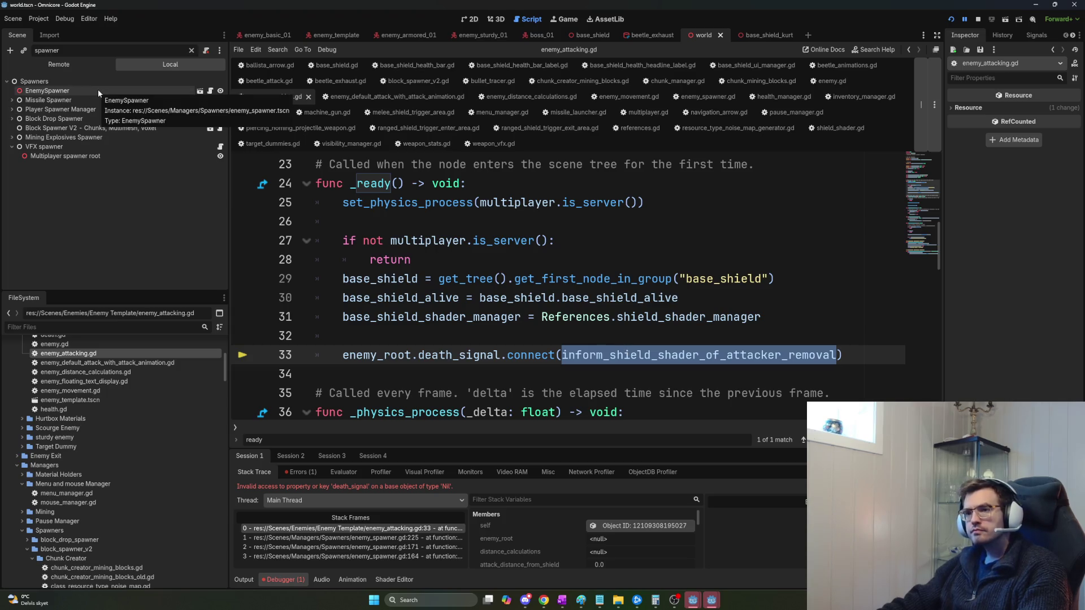
Switch to the boss_01 scene and inspect its Movement and Attacking node settings.
left_click(541, 35)
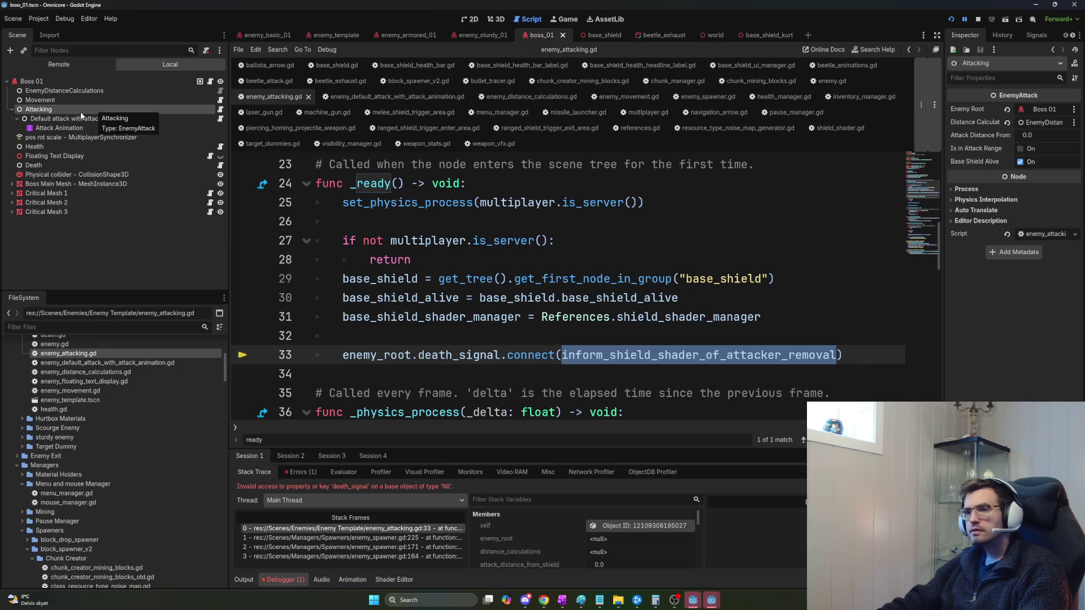
left_click(62, 100)
left_click(56, 111)
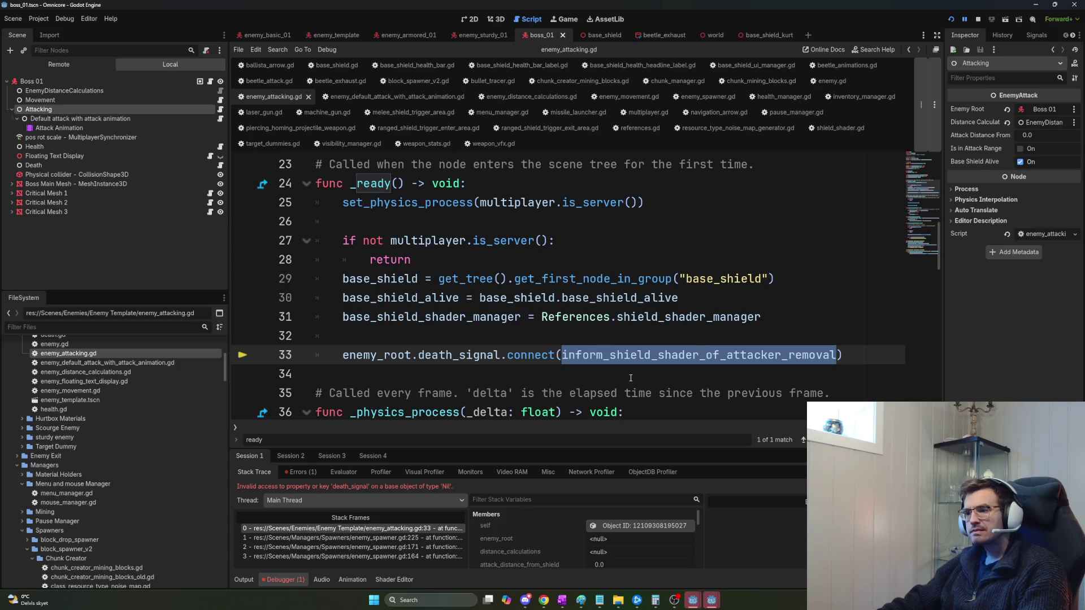
scroll(630, 378, "up", 3)
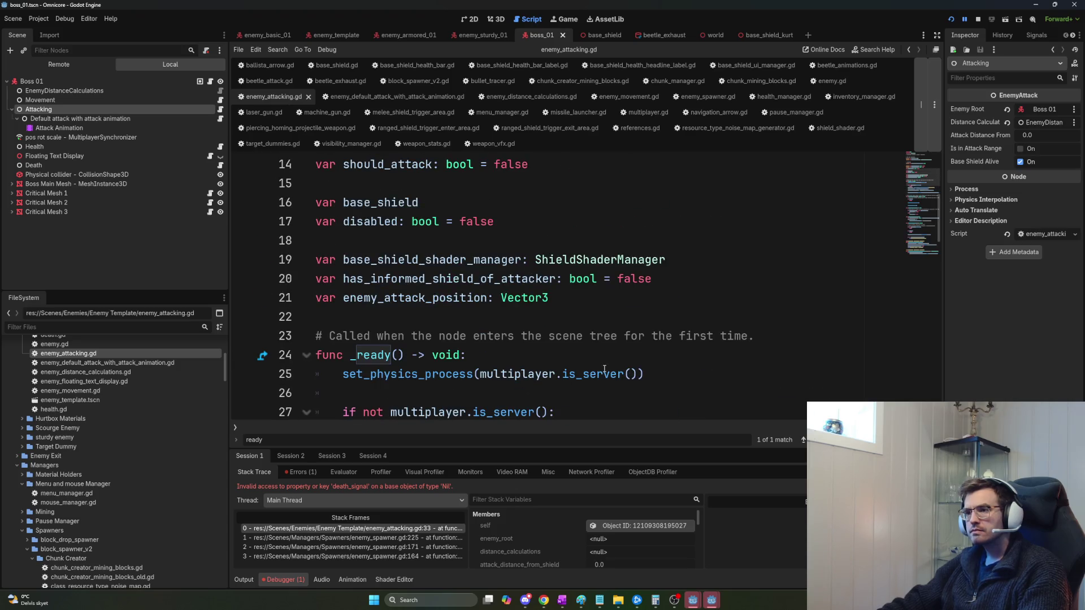
scroll(617, 375, "up", 2)
scroll(566, 355, "down", 7)
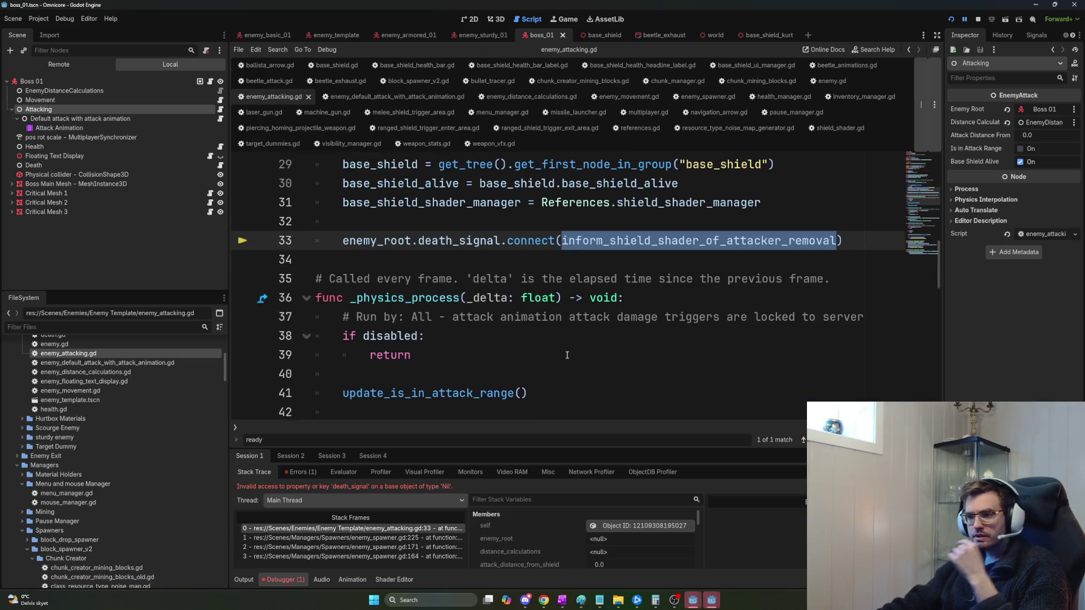
scroll(569, 356, "up", 1)
scroll(570, 357, "down", 2)
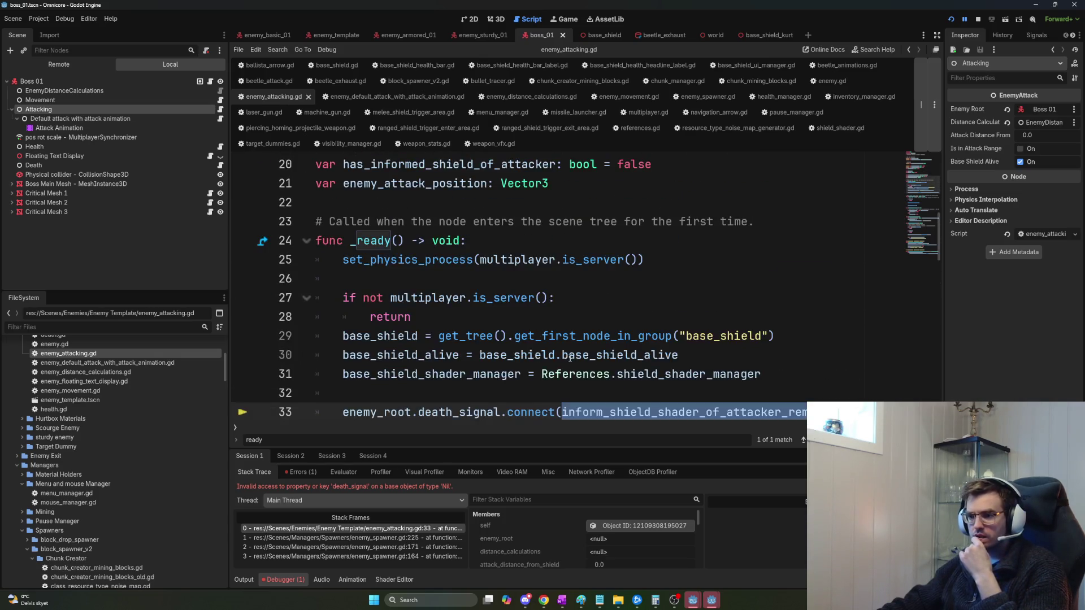
Select the removal handler name on line 33 and check its documentation.
double_click(569, 354)
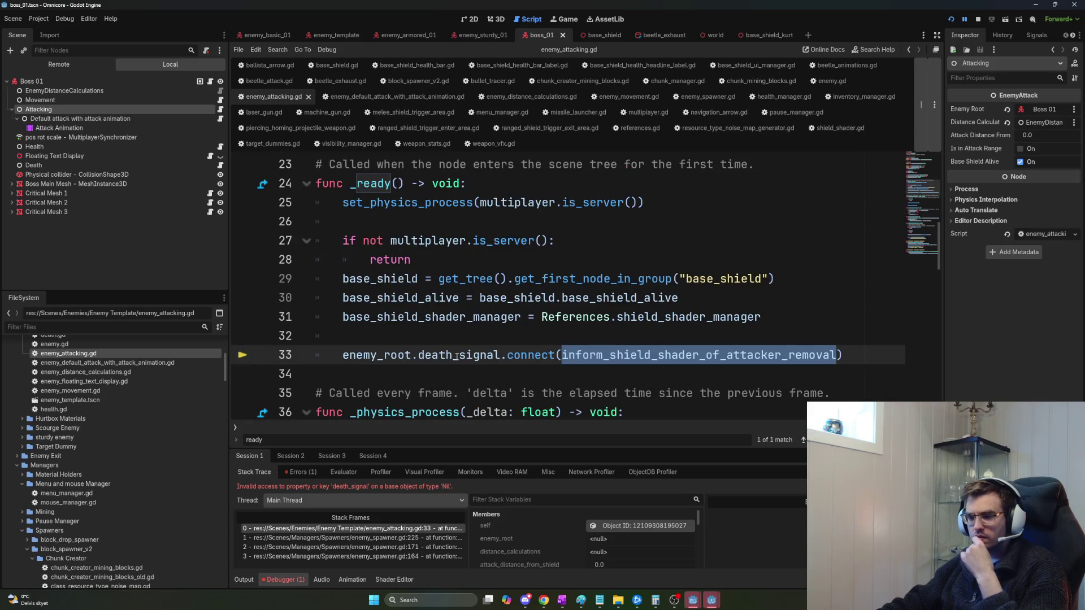
mouse_move(466, 357)
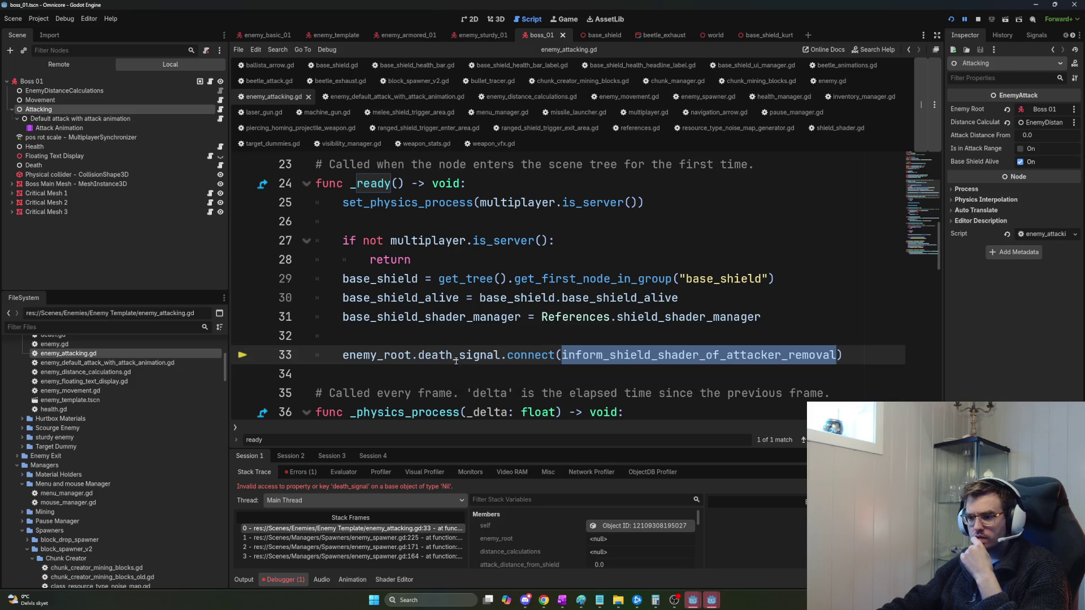
mouse_move(526, 361)
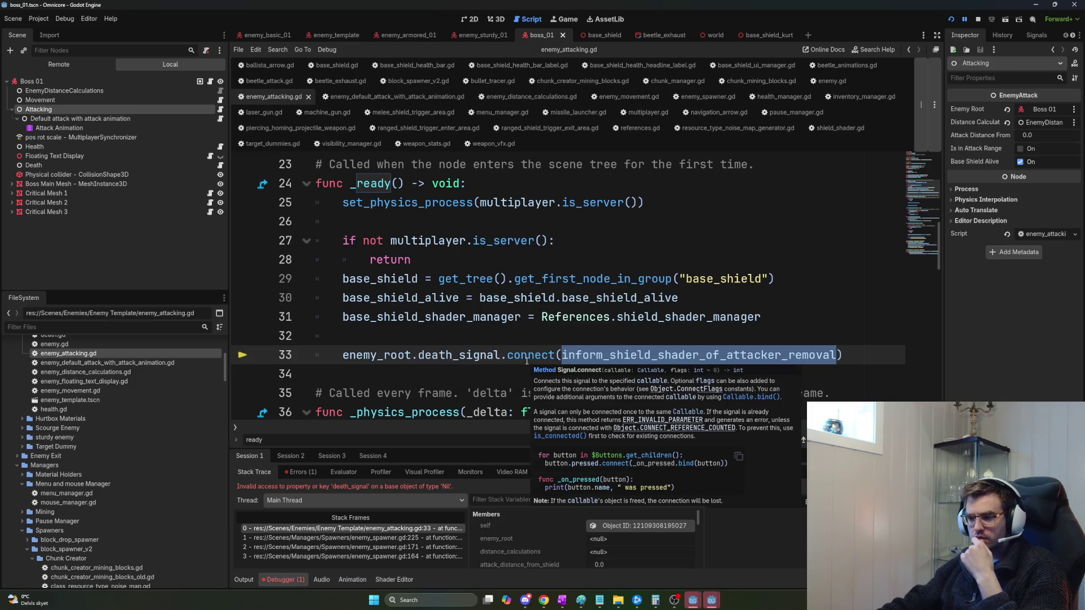
scroll(671, 379, "down", 10)
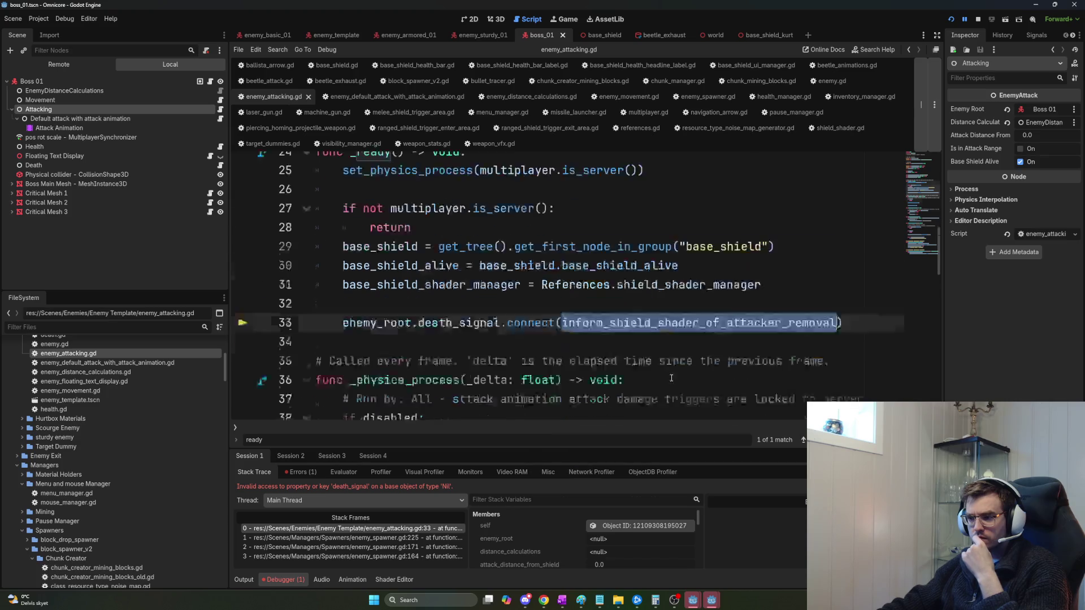
scroll(672, 379, "down", 4)
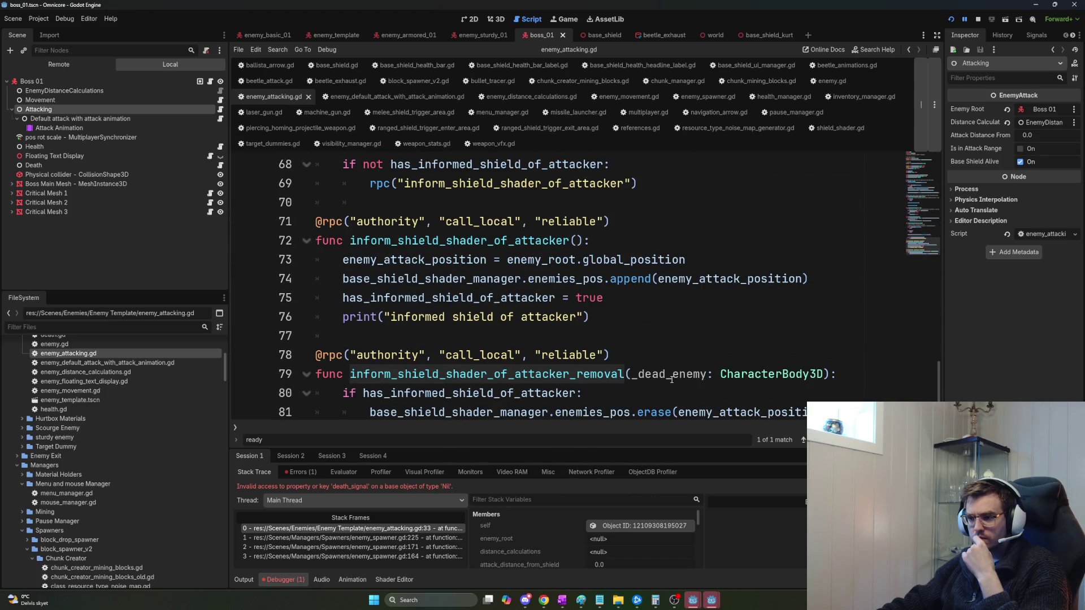
Jump from the Errors list to the death_signal error on line 33, then switch to enemy_sturdy_01.
left_click(308, 472)
double_click(341, 501)
mouse_move(342, 505)
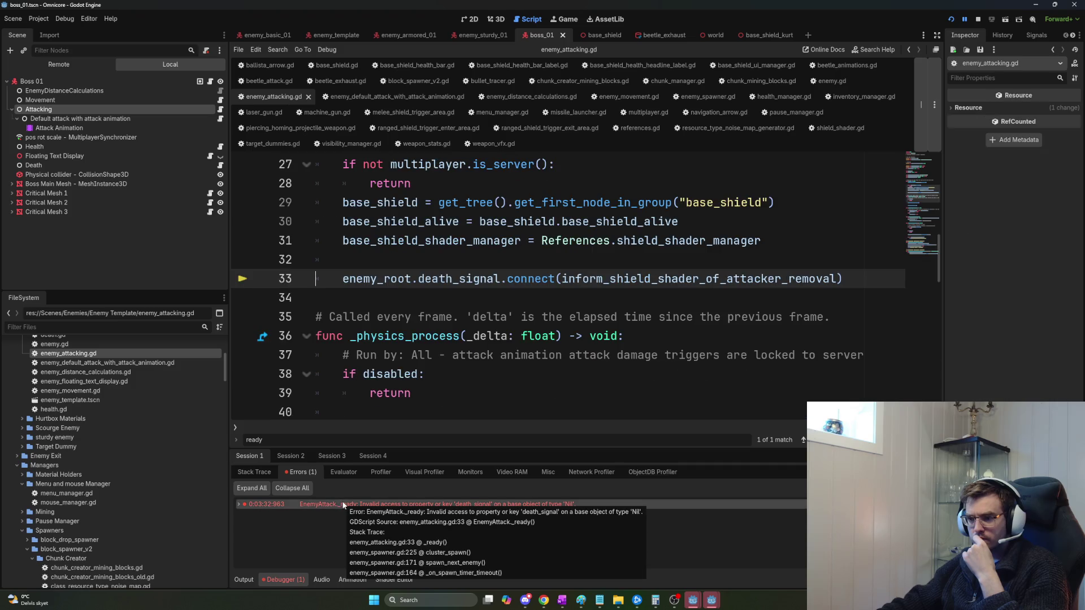
scroll(428, 363, "up", 2)
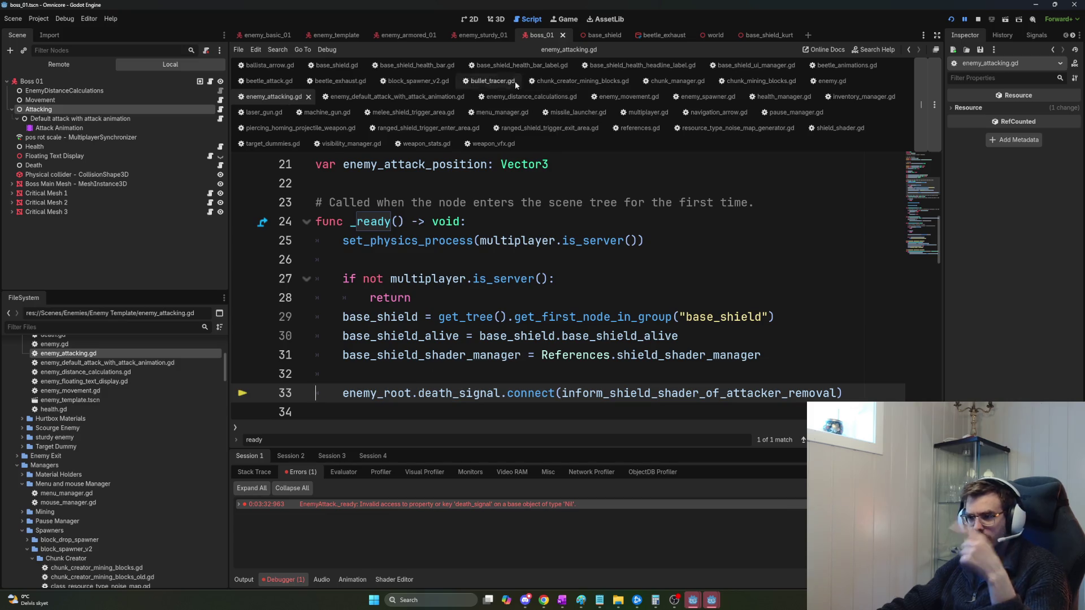
left_click(483, 35)
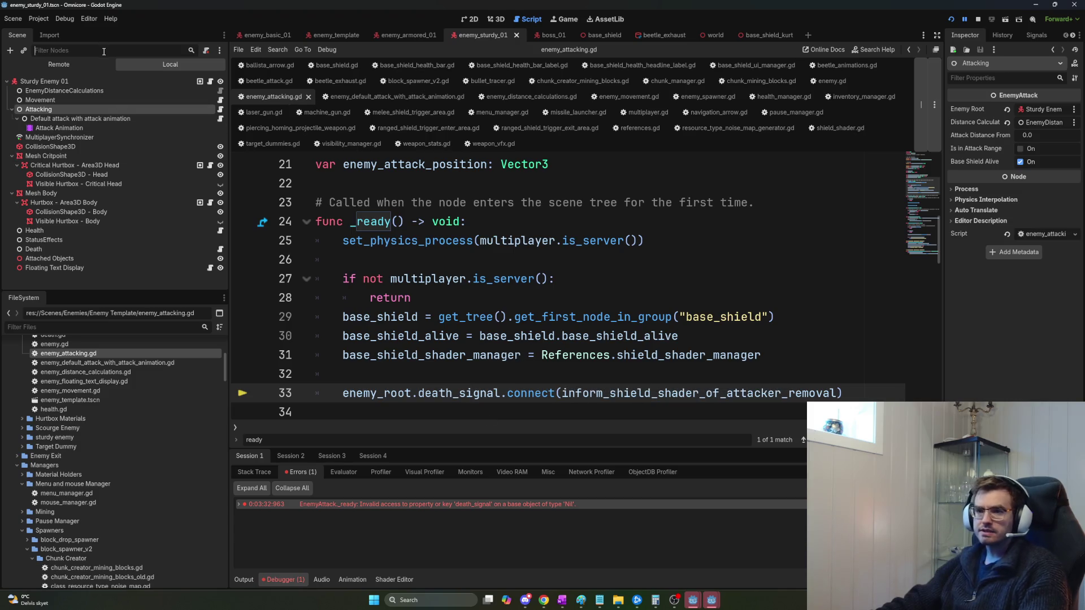
Open enemy_scourge_01.tscn via a 'scourge' filter and set Attacking's Enemy Root to Scourge Enemy.
type("scourge")
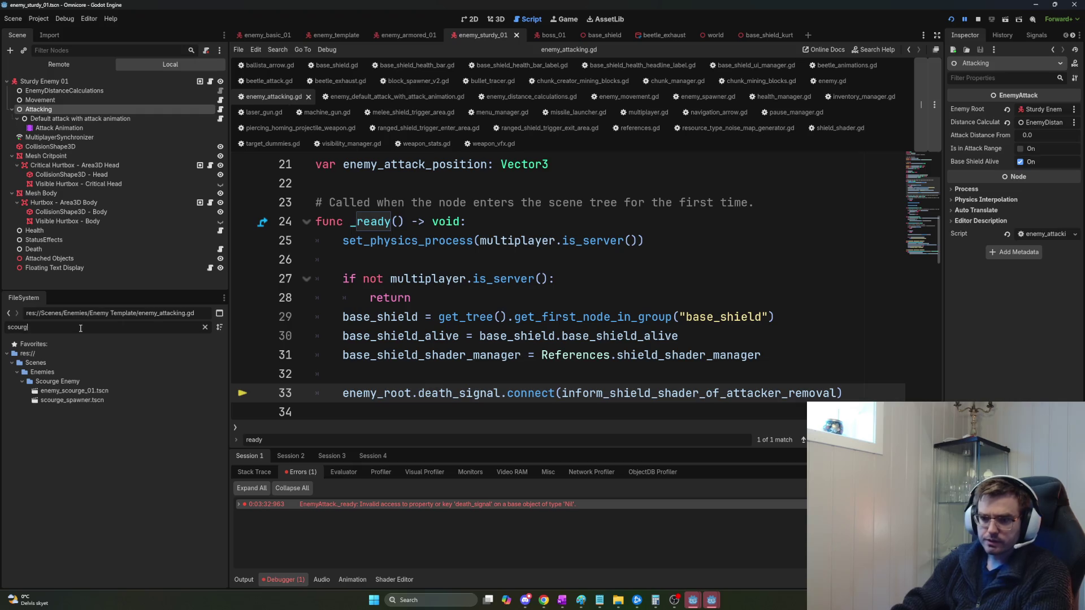
double_click(79, 391)
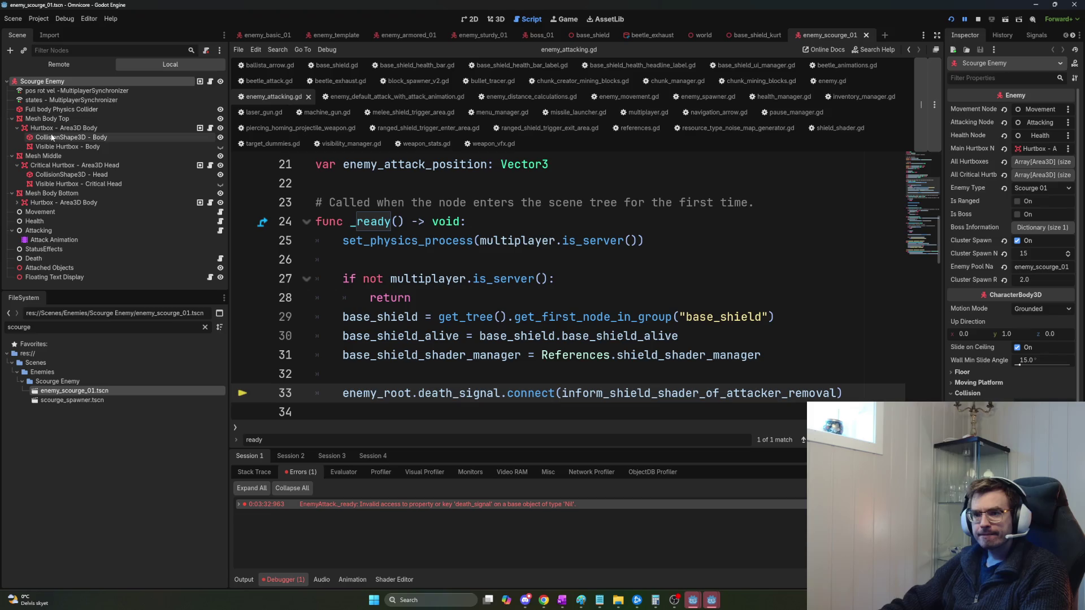
left_click(59, 232)
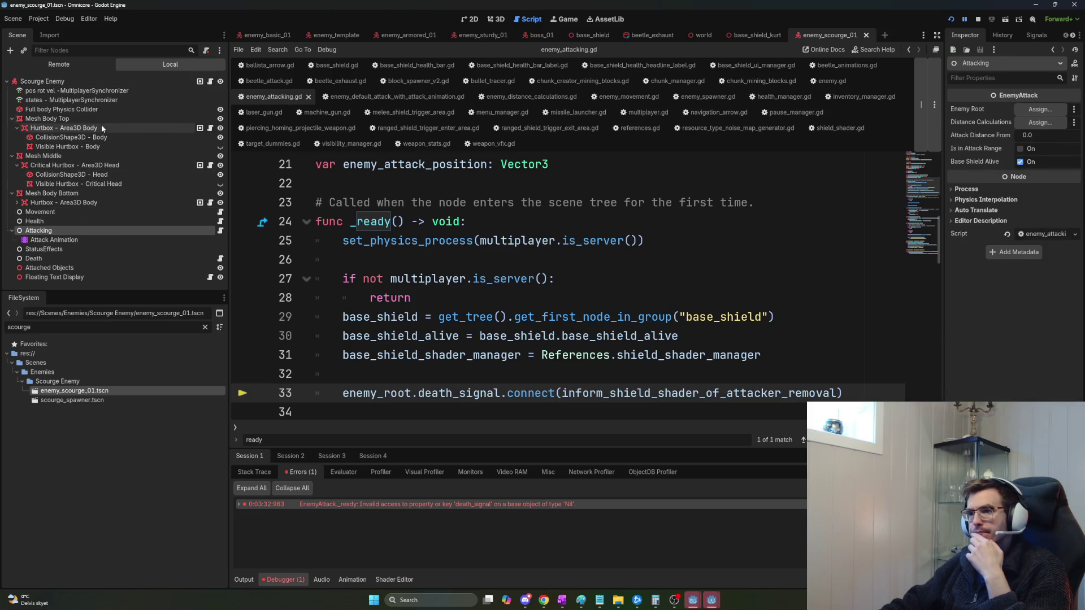
left_click_drag(43, 82, 1040, 109)
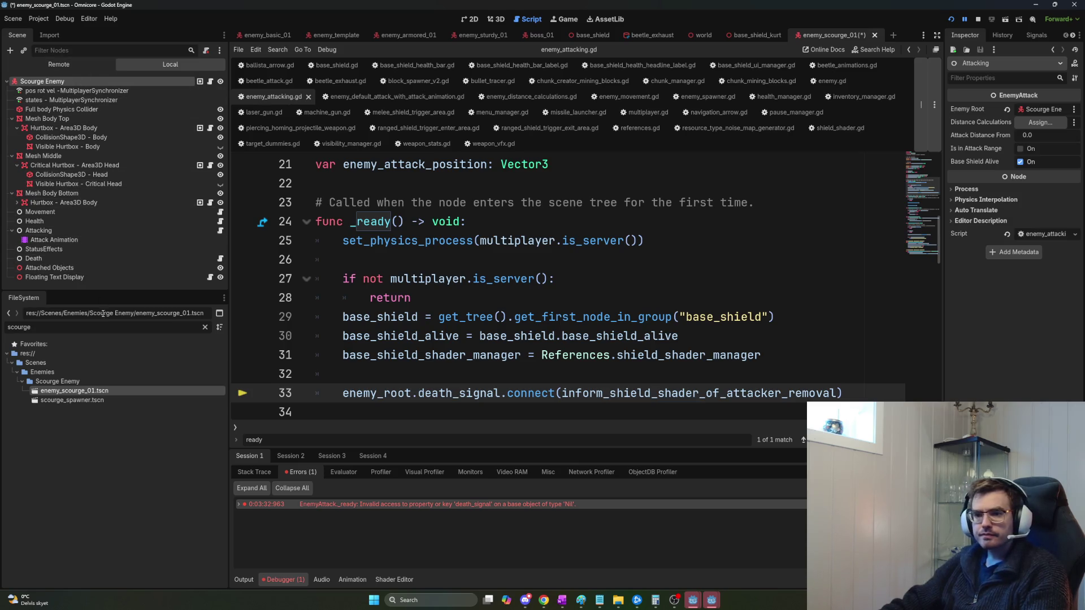
Move EnemyDistanceCalculations to the top, set its Enemy Root to Scourge Enemy, and save.
left_click(408, 36)
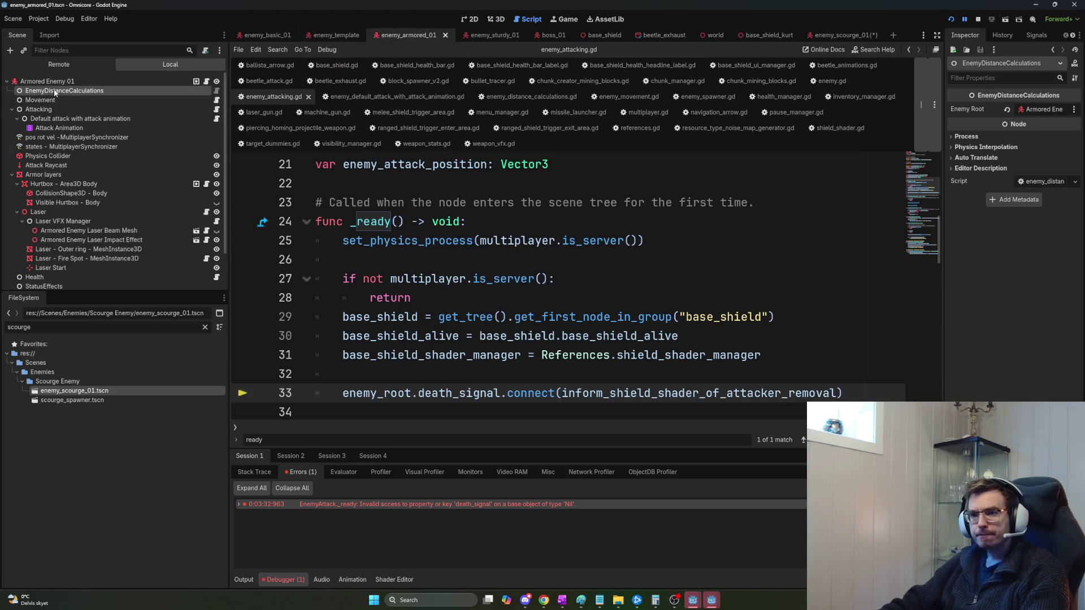
left_click(847, 36)
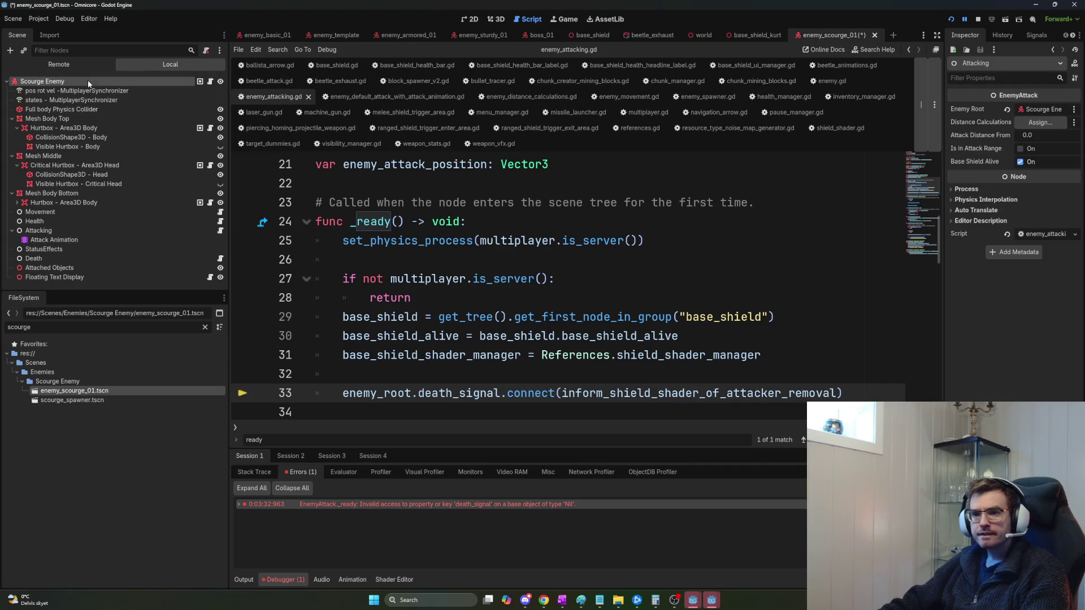
left_click(28, 282)
left_click_drag(28, 285, 58, 89)
left_click(40, 225, "shift")
left_click(58, 91)
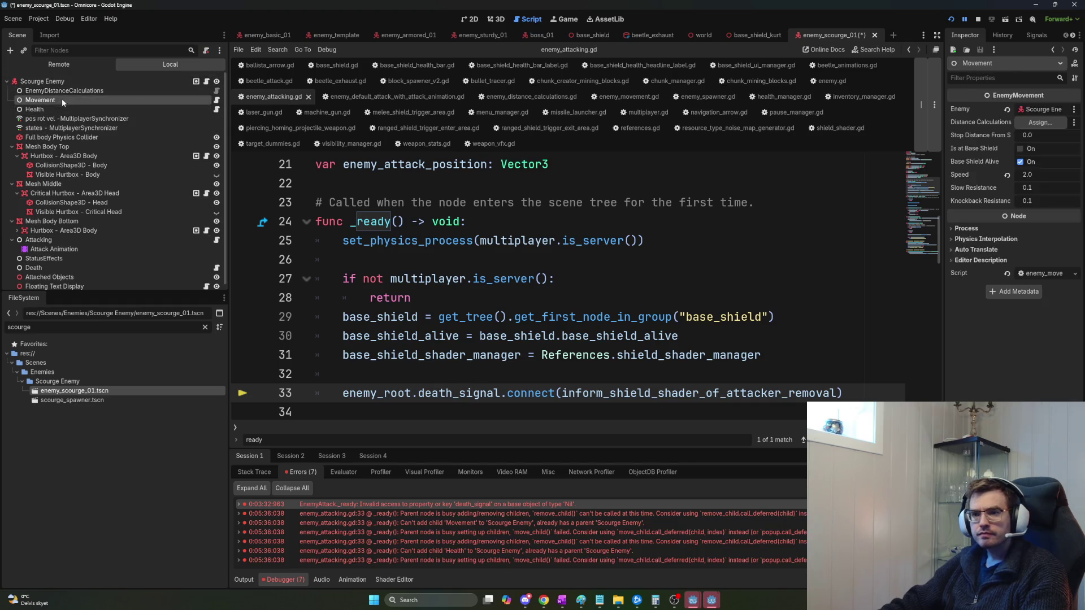
left_click_drag(86, 79, 1040, 109)
key("ctrl+s")
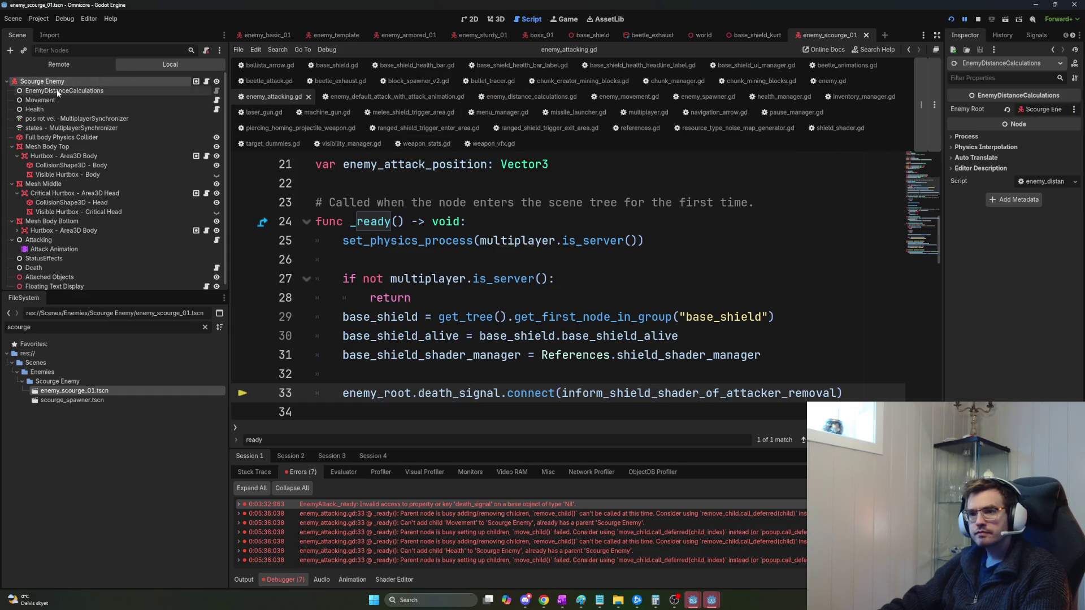
Link EnemyDistanceCalculations into Movement's Distance Calculations, save, and move Attacking under EnemyDistanceCalculations.
left_click(48, 101)
left_click_drag(48, 91, 1040, 122)
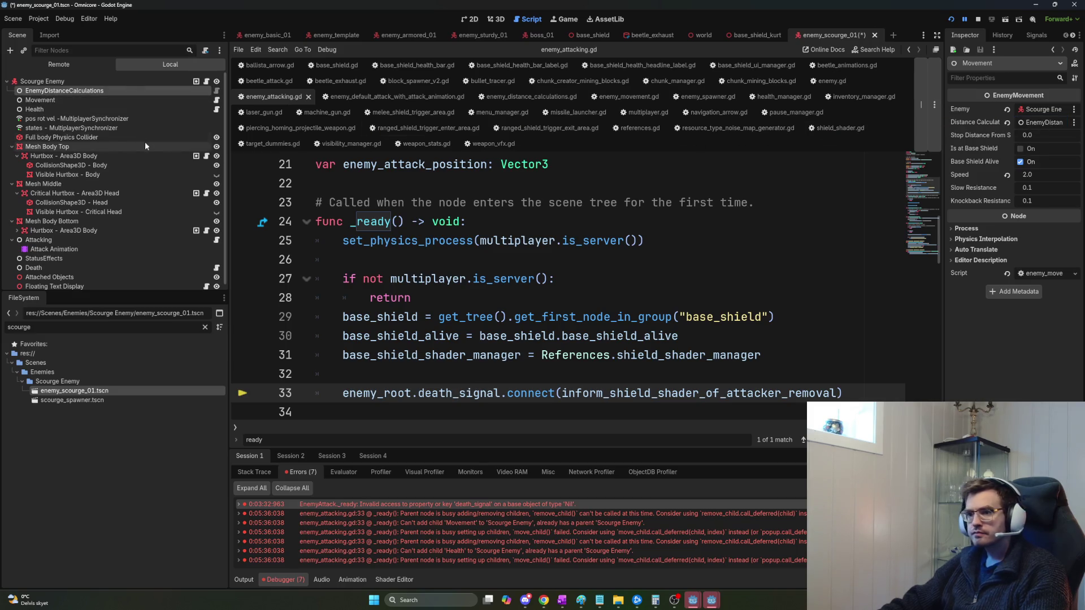
left_click(60, 97)
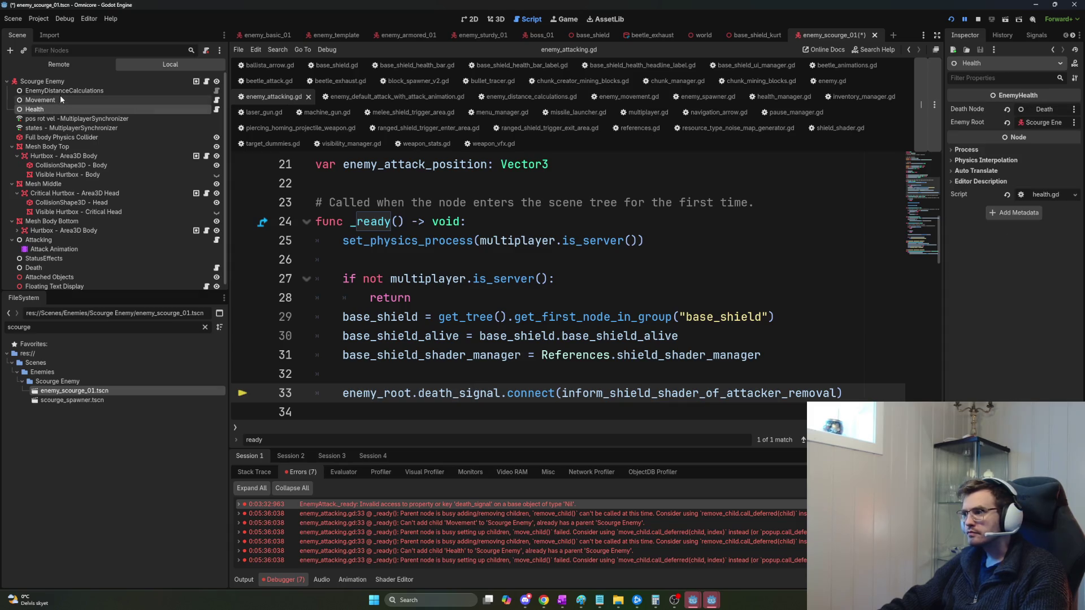
key("ctrl+s")
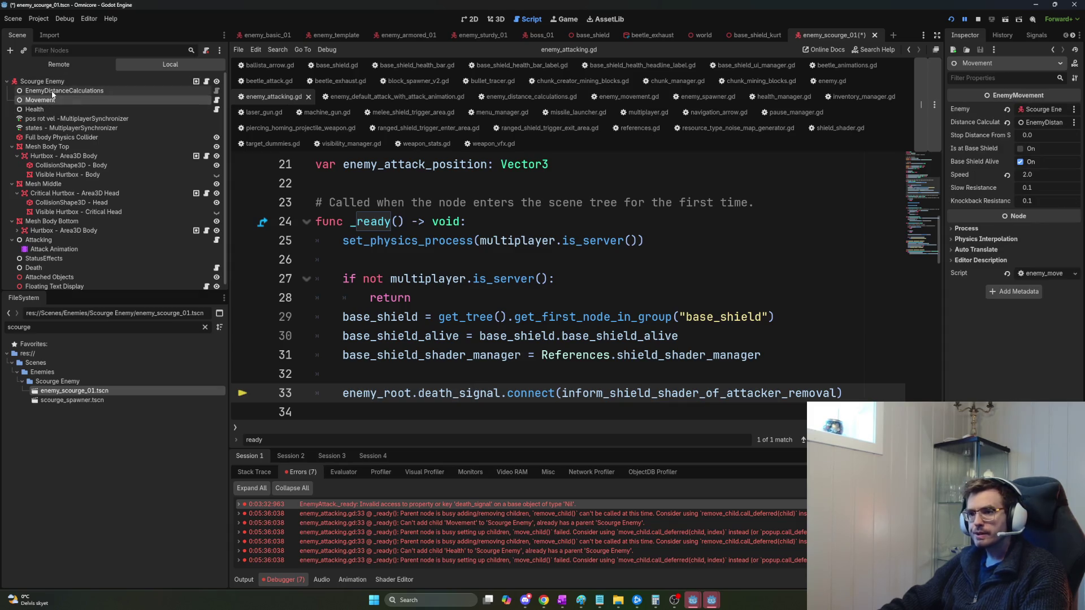
left_click(56, 91)
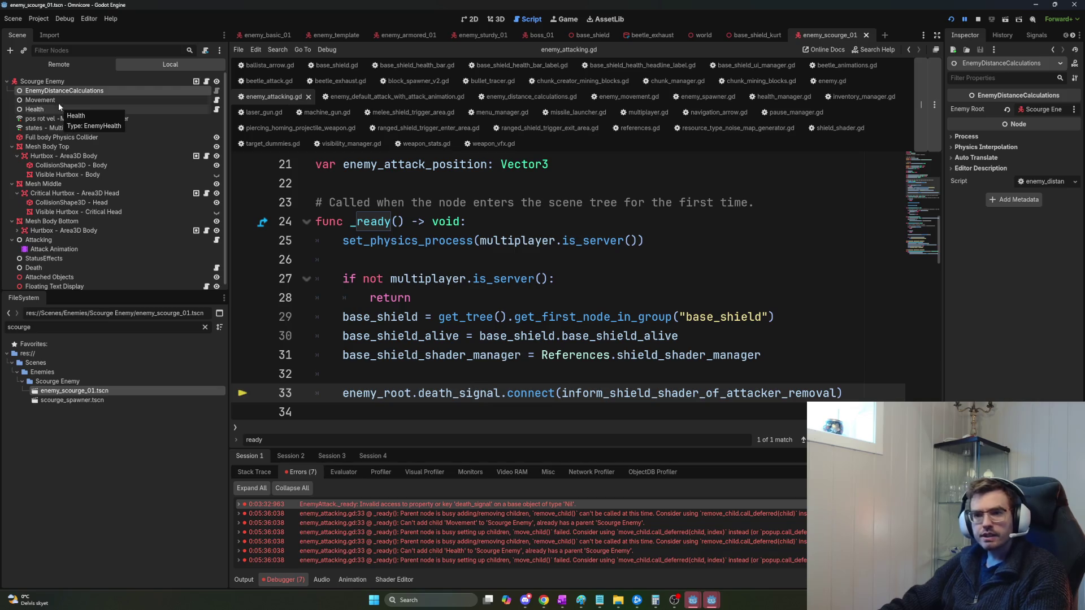
left_click_drag(57, 238, 78, 102)
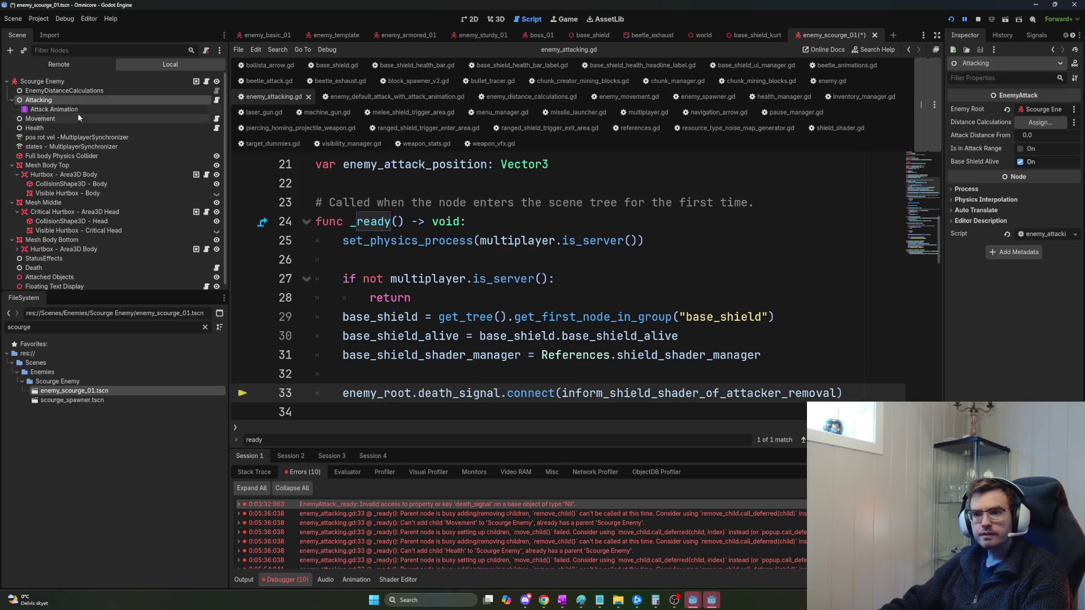
left_click(12, 100)
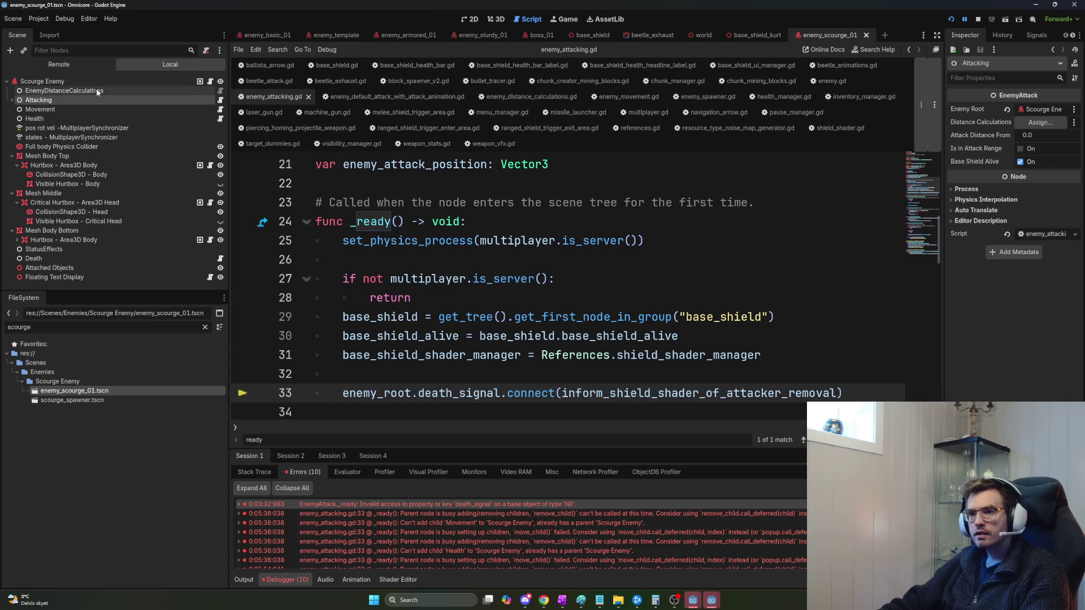
Link EnemyDistanceCalculations as Attacking's distance calculations, then compare attack nodes in the basic, armored, sturdy and boss scenes.
mouse_move(79, 91)
left_mouse_down()
mouse_move(469, 113)
mouse_move(1039, 122)
left_mouse_up()
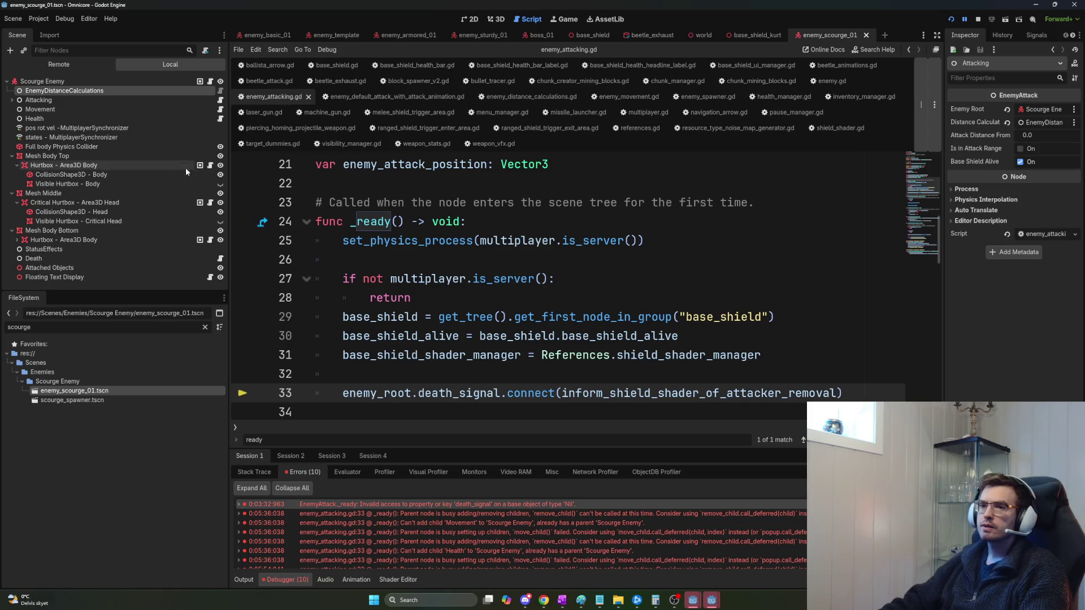
left_click(12, 101)
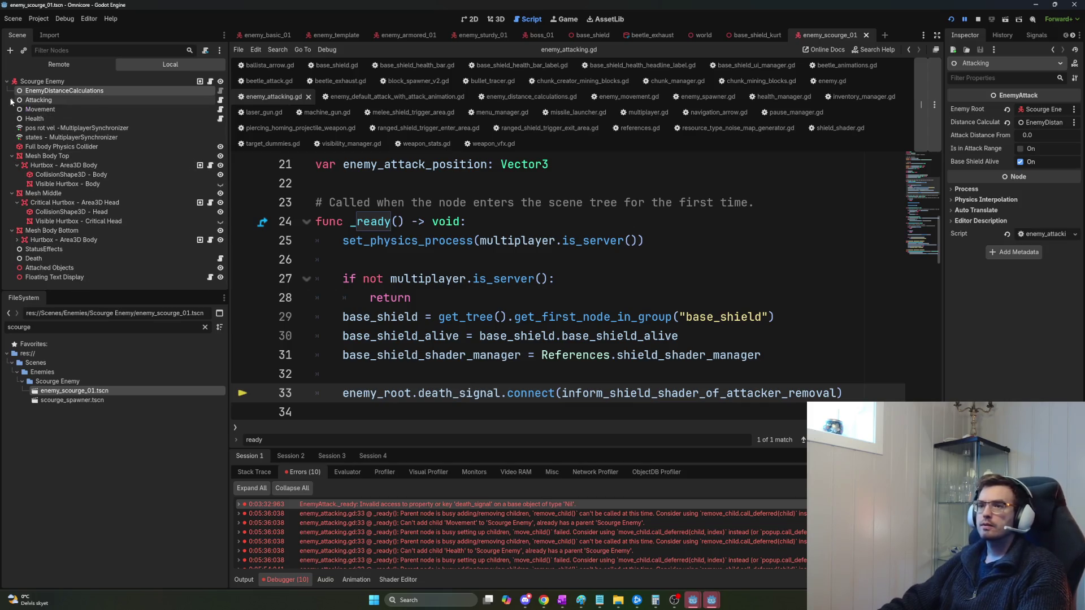
left_click(254, 37)
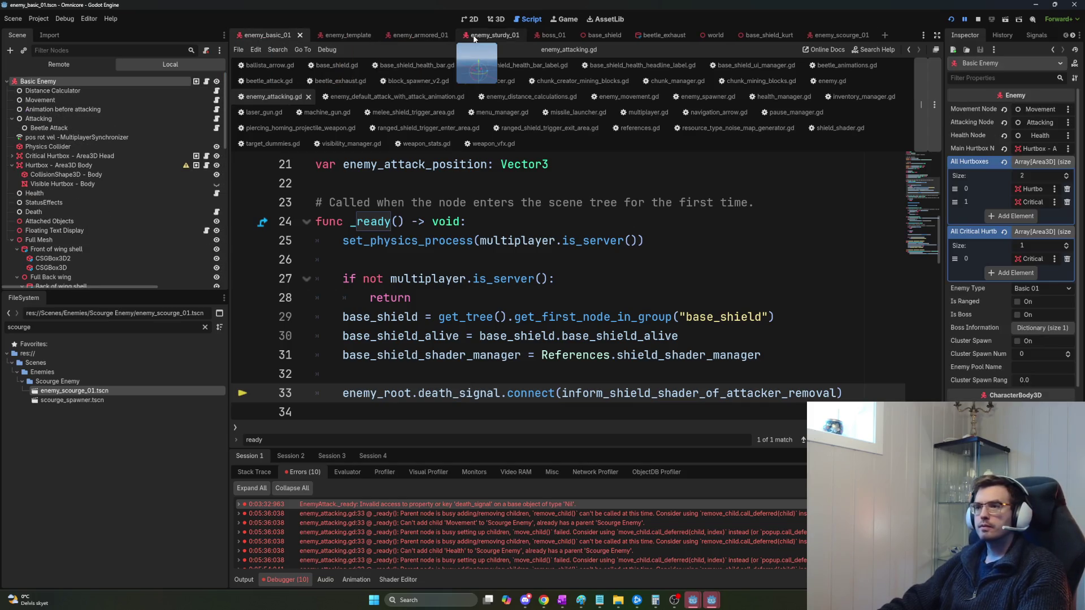
left_click(418, 35)
left_click(54, 120)
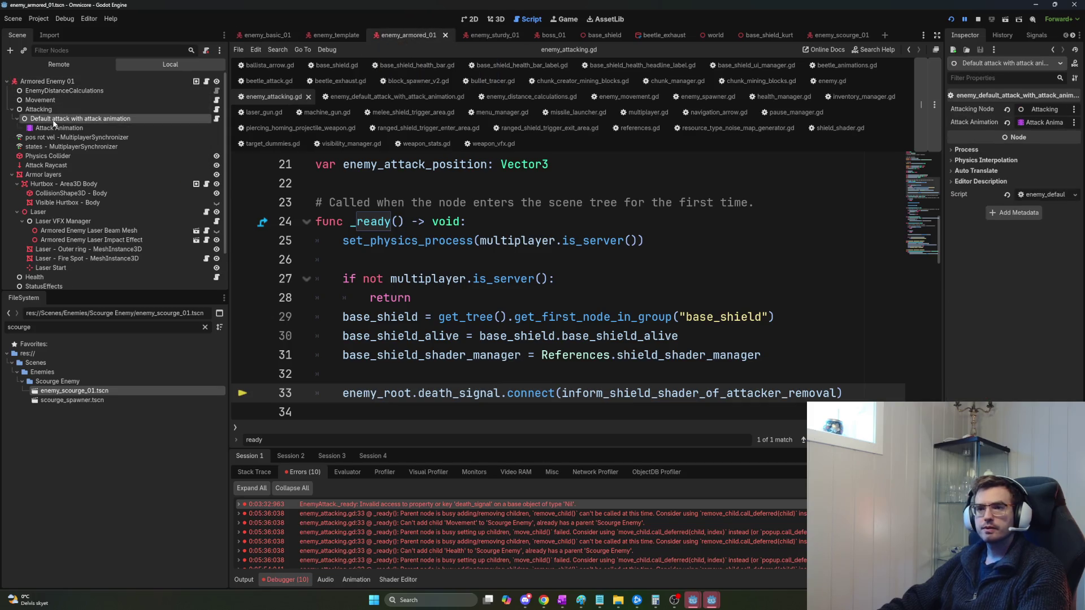
left_click(480, 35)
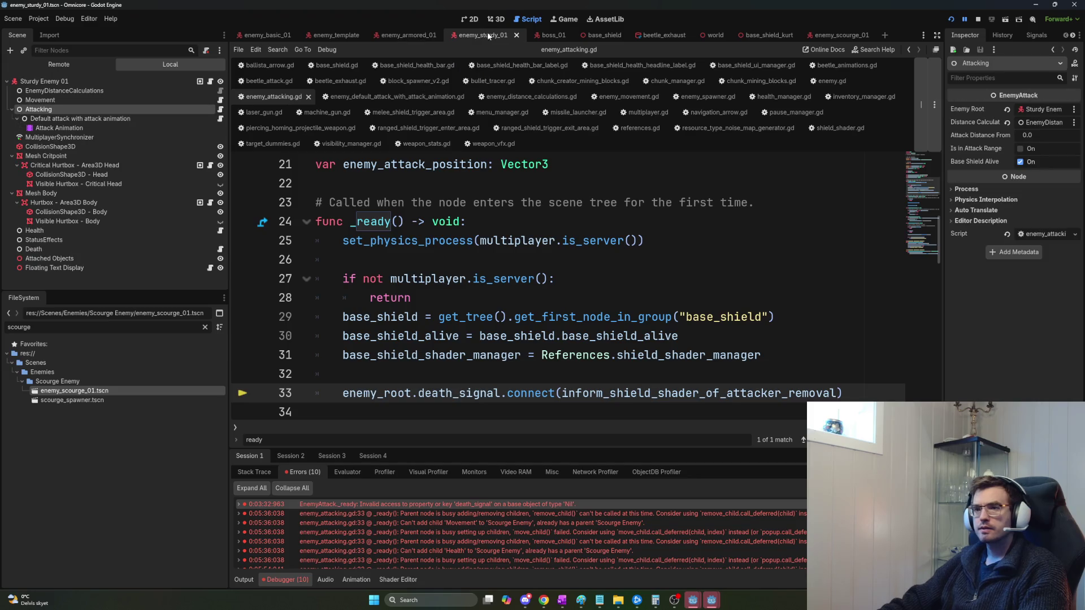
left_click(548, 37)
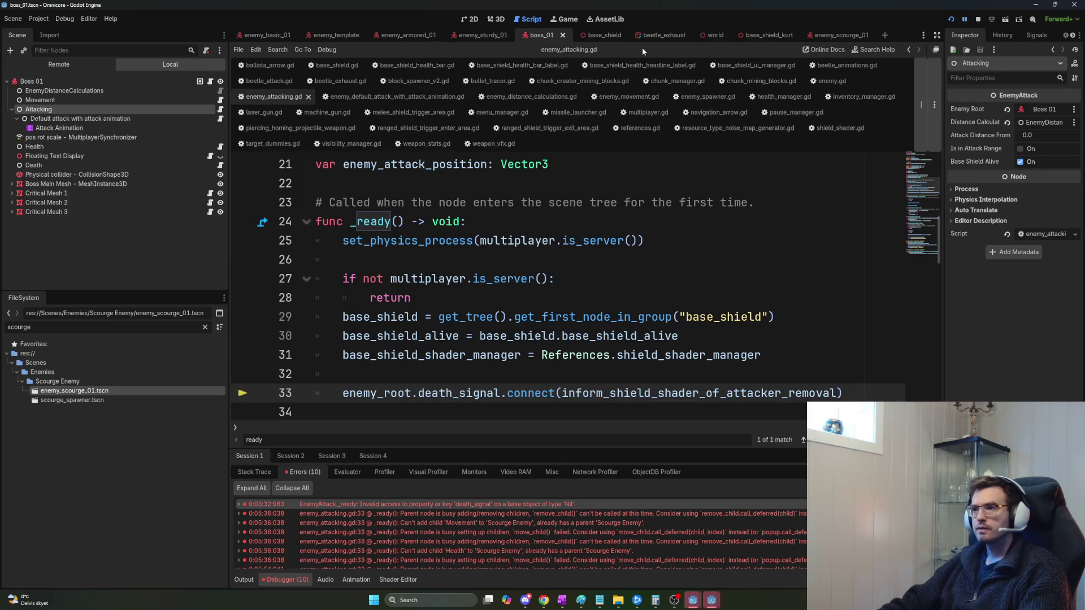
left_click(830, 36)
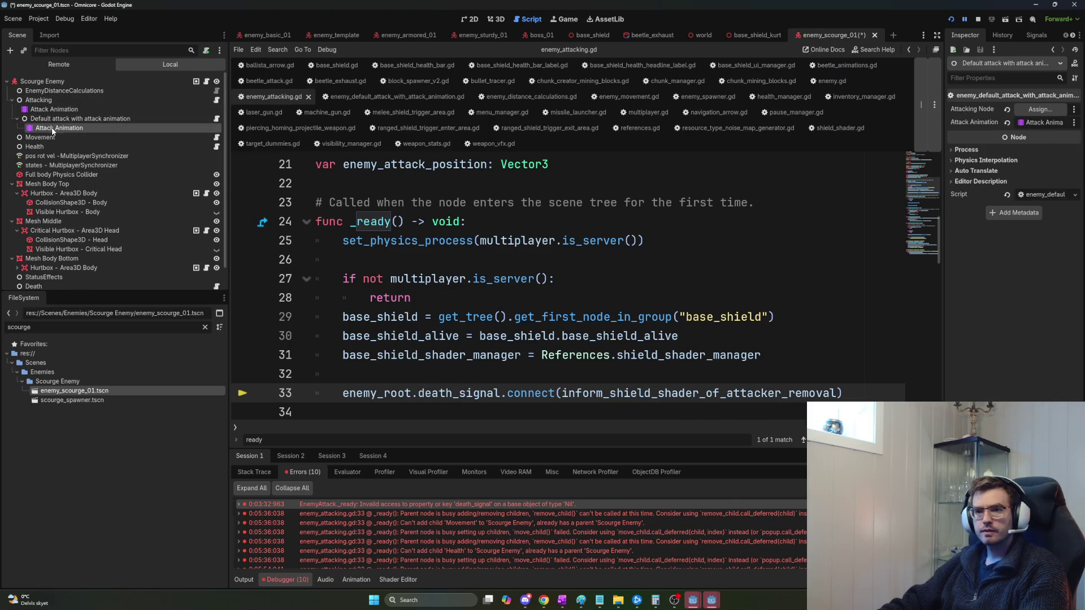
Delete the duplicate Attack Animation node and save the scourge enemy scene.
left_click(66, 128)
key("Delete")
key("Return")
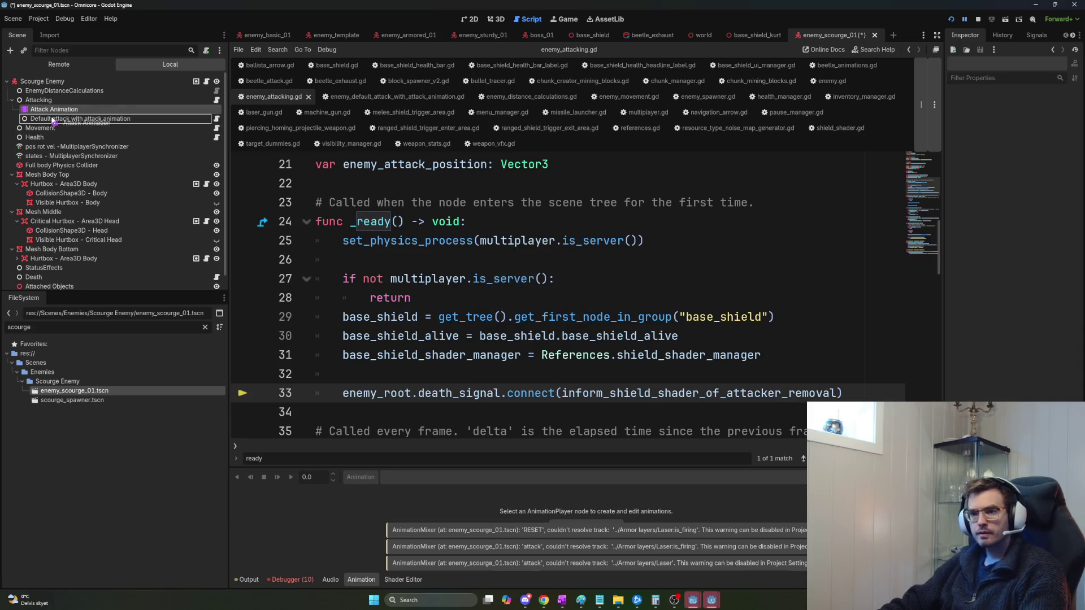
left_click(59, 119)
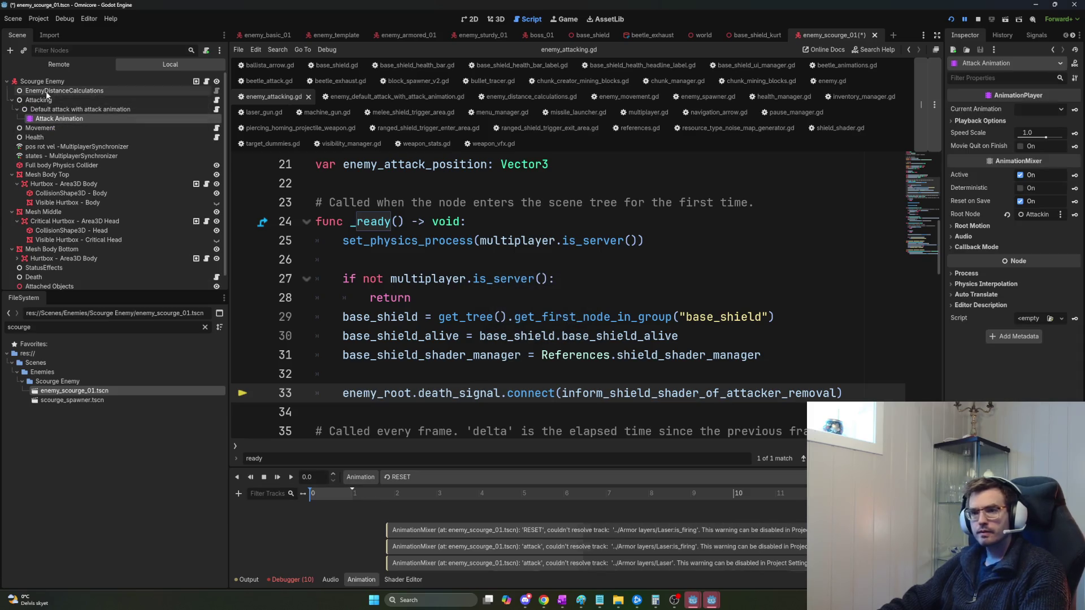
left_click(186, 109)
key("ctrl+s")
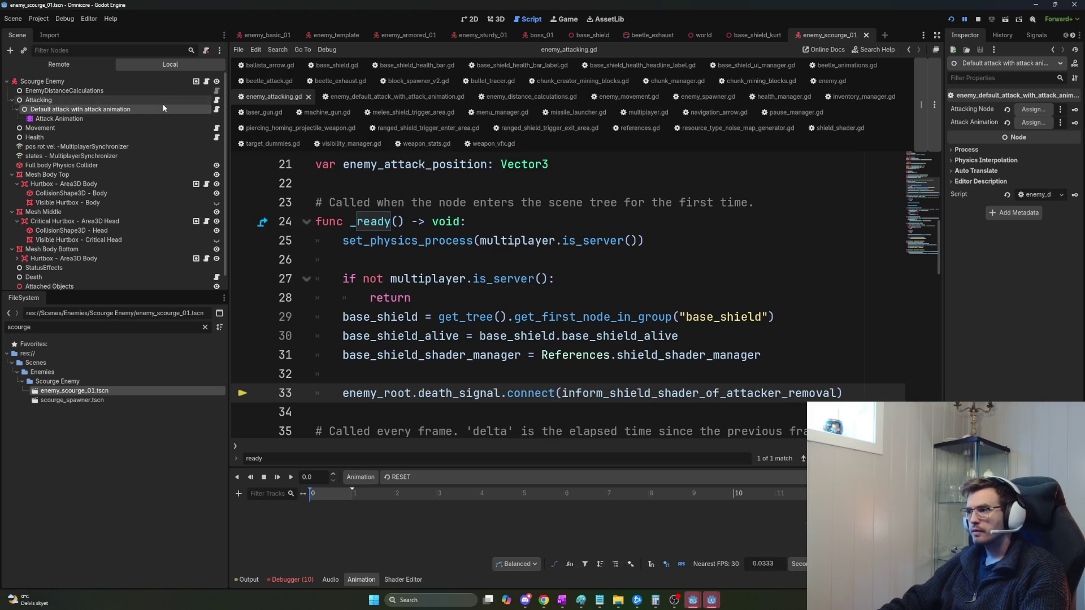
Assign Attacking and Attack Animation to the default attack node, save, and launch a test run.
left_click_drag(115, 102, 1034, 110)
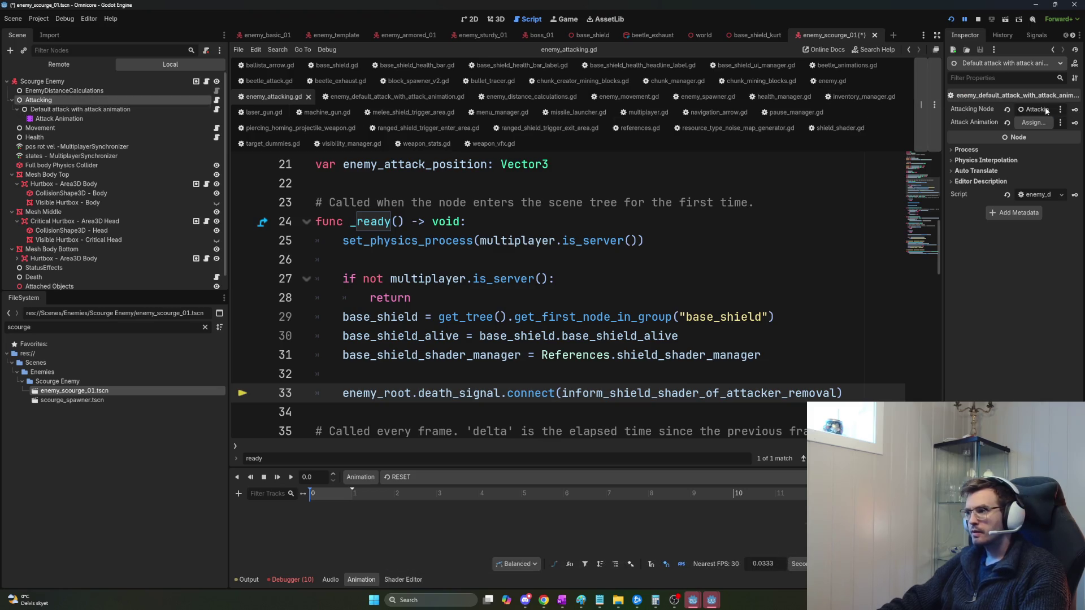
left_click_drag(59, 119, 1033, 122)
key("ctrl+s")
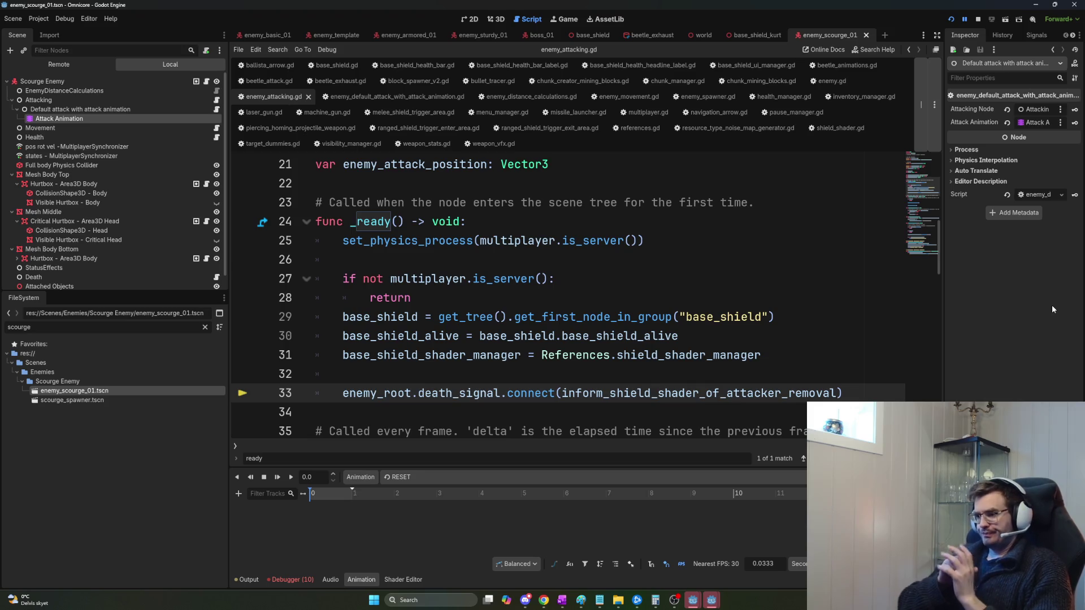
key("alt+Tab")
key("alt+Tab")
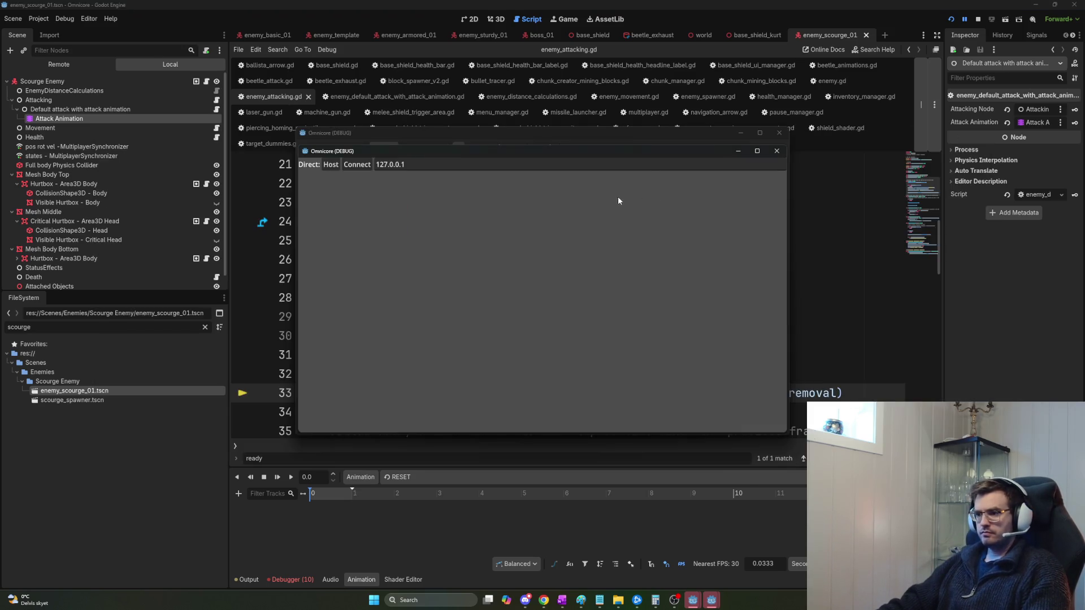
key("alt+Tab")
key("alt+Tab")
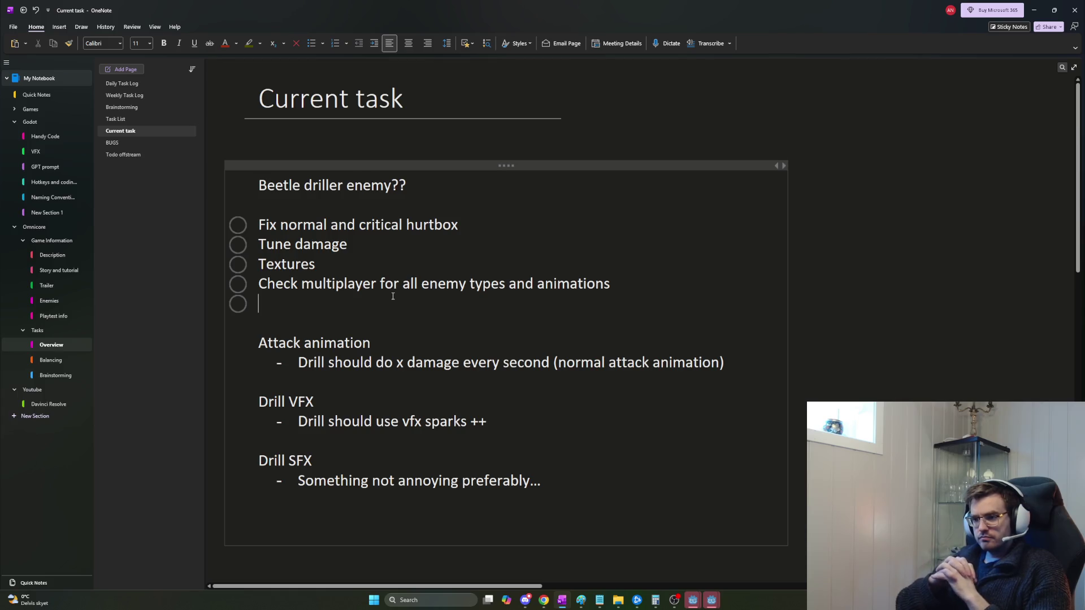
Replace the empty checkbox with 'If time left:' followed by 'Driller animation and attack SFX'.
left_click(367, 210)
left_click(370, 258)
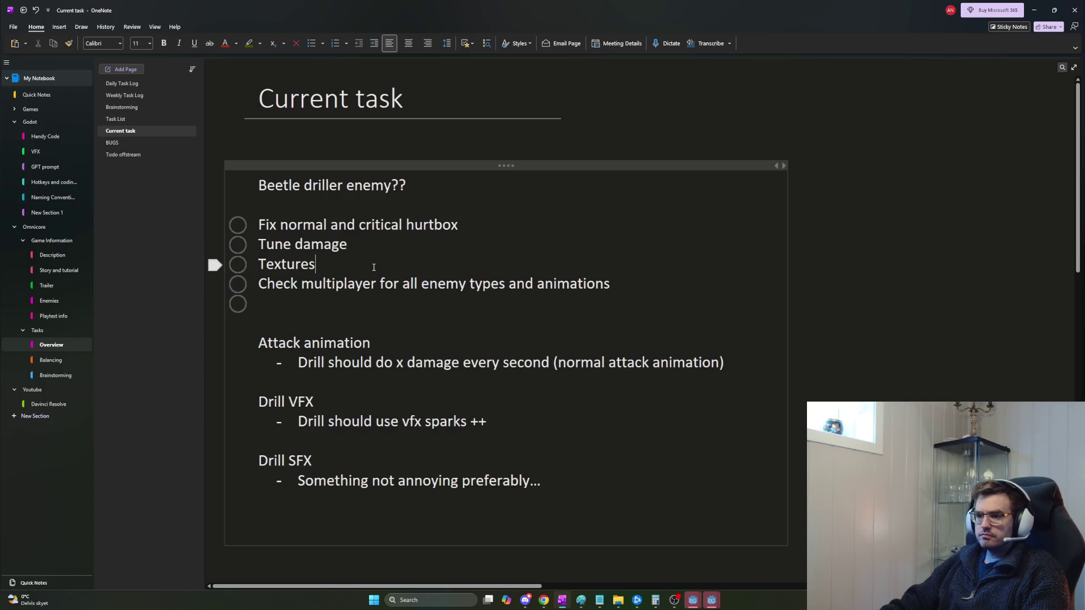
left_click(445, 299)
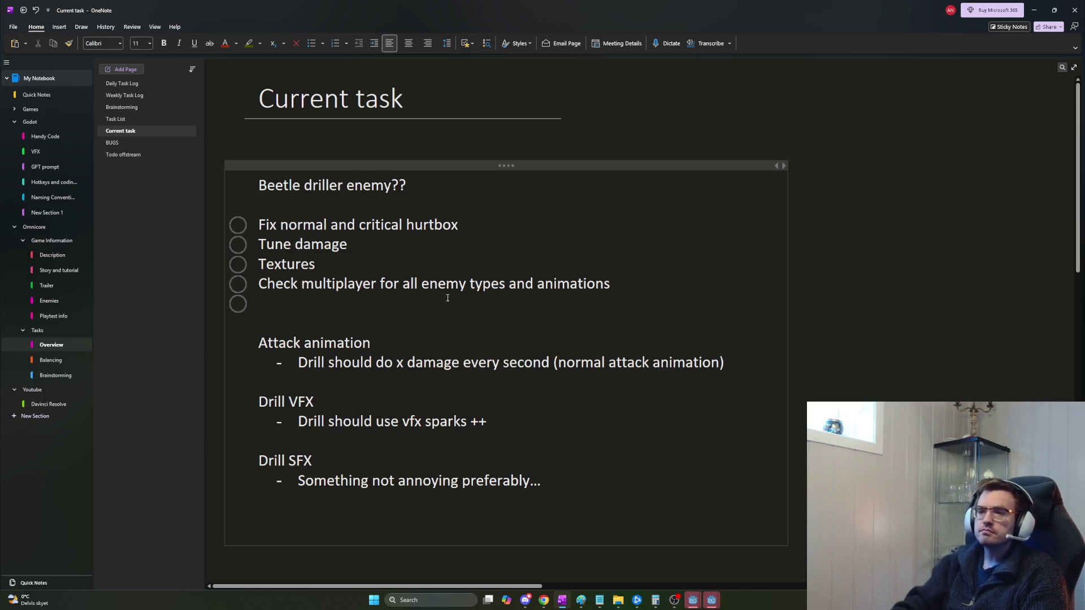
key("Return")
key("Return")
type("time left:")
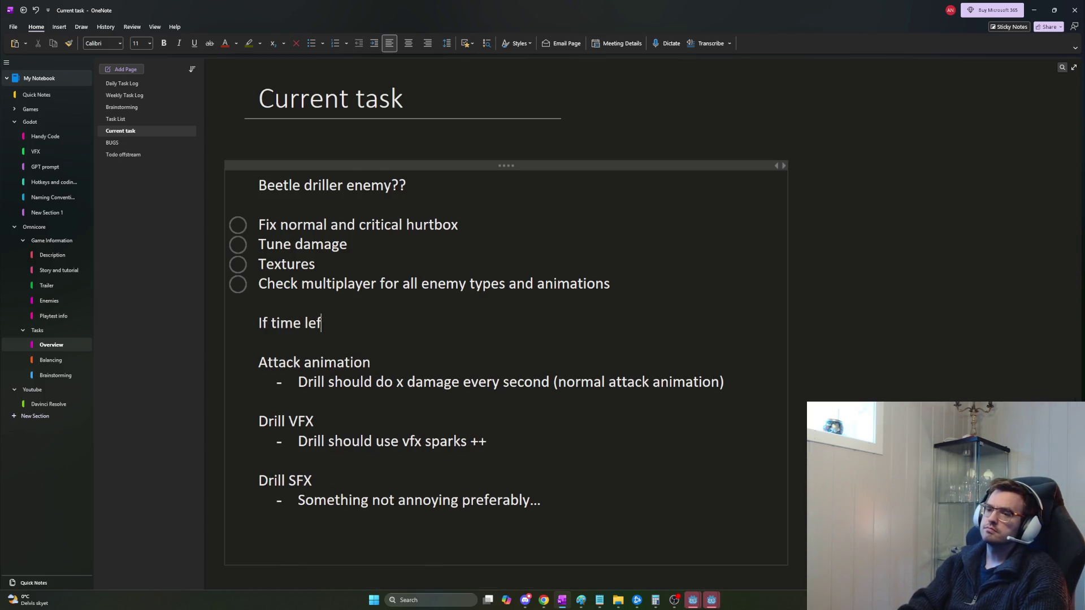
key("Return")
type("ller animation")
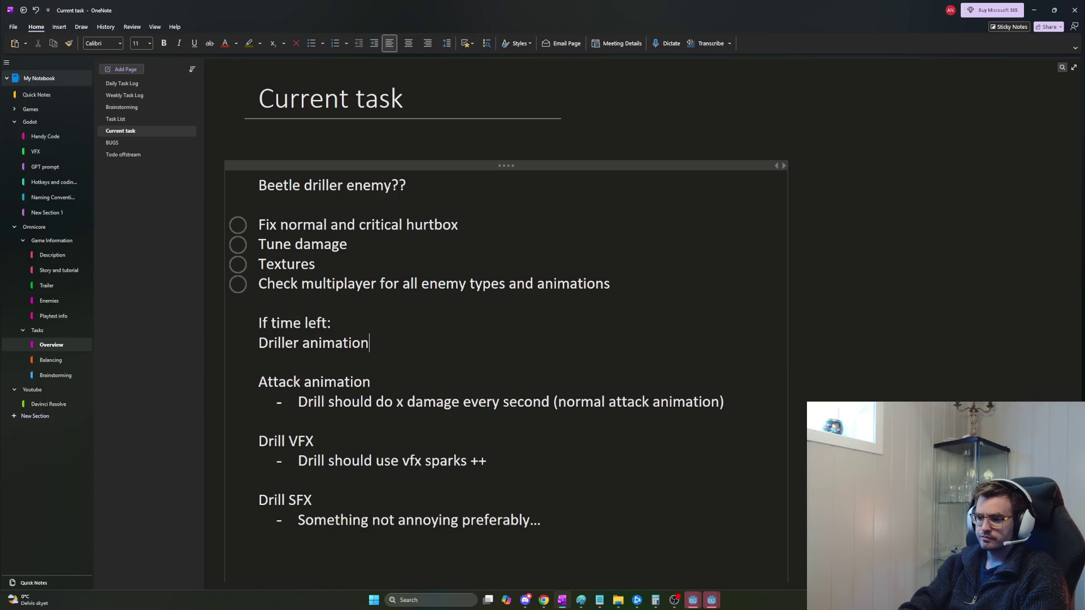
type(" and ")
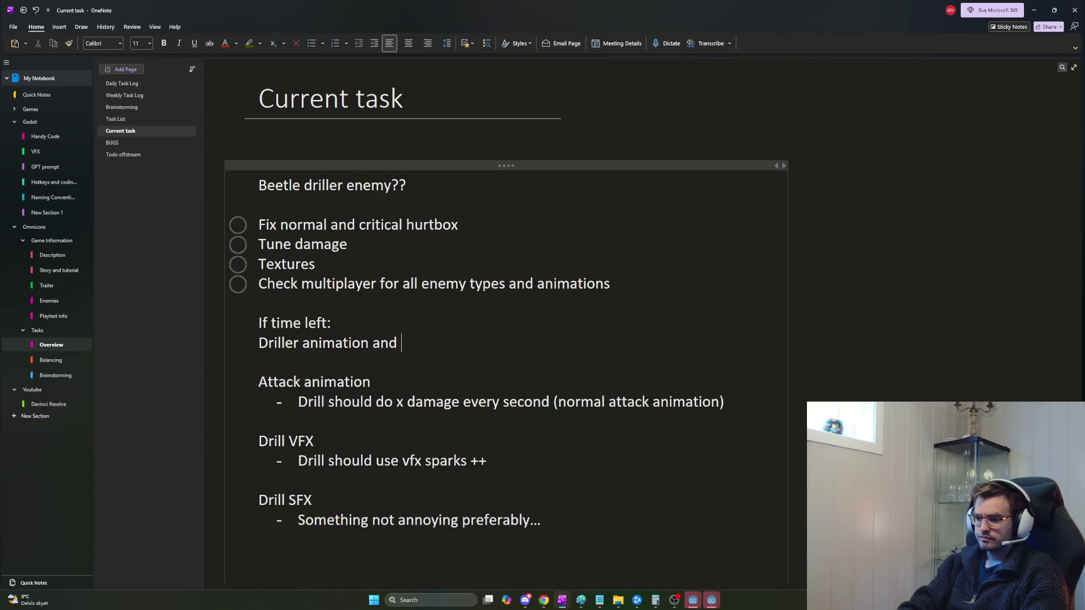
type("attack SFX")
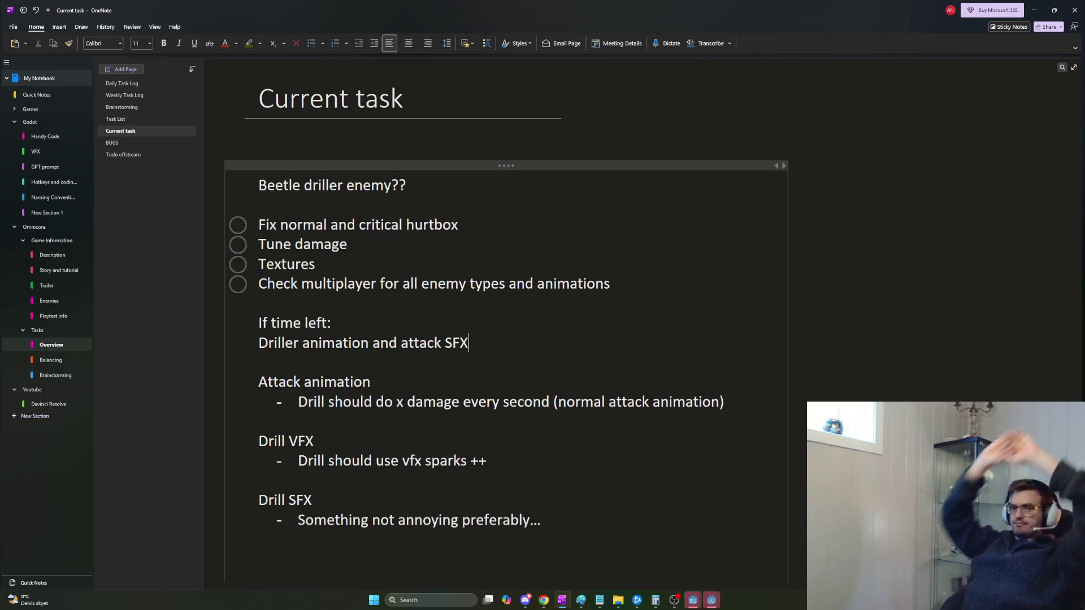
key("alt+Tab")
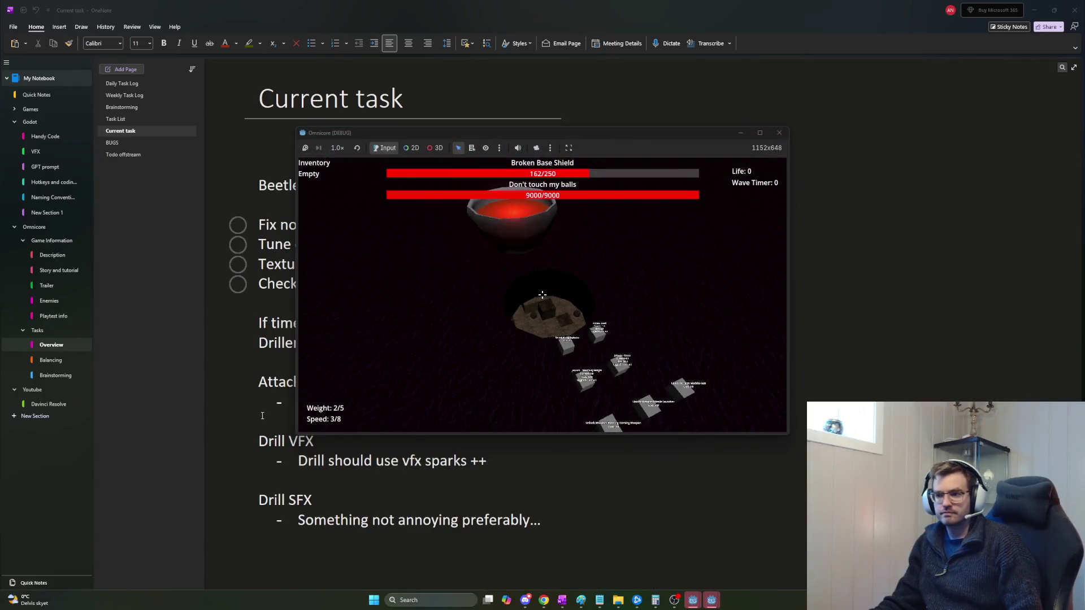
Bring the OneNote task notes back in front of the game.
left_click(261, 537)
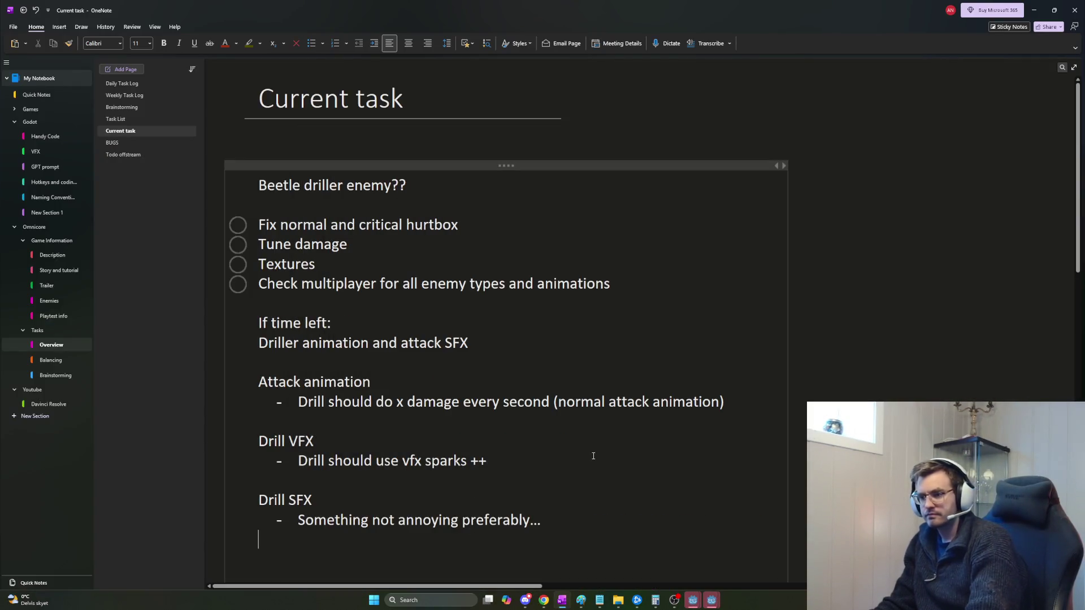
Switch between the game, Discord and OneNote, placing the caret under 'Beetle driller enemy??'.
key("alt+Tab")
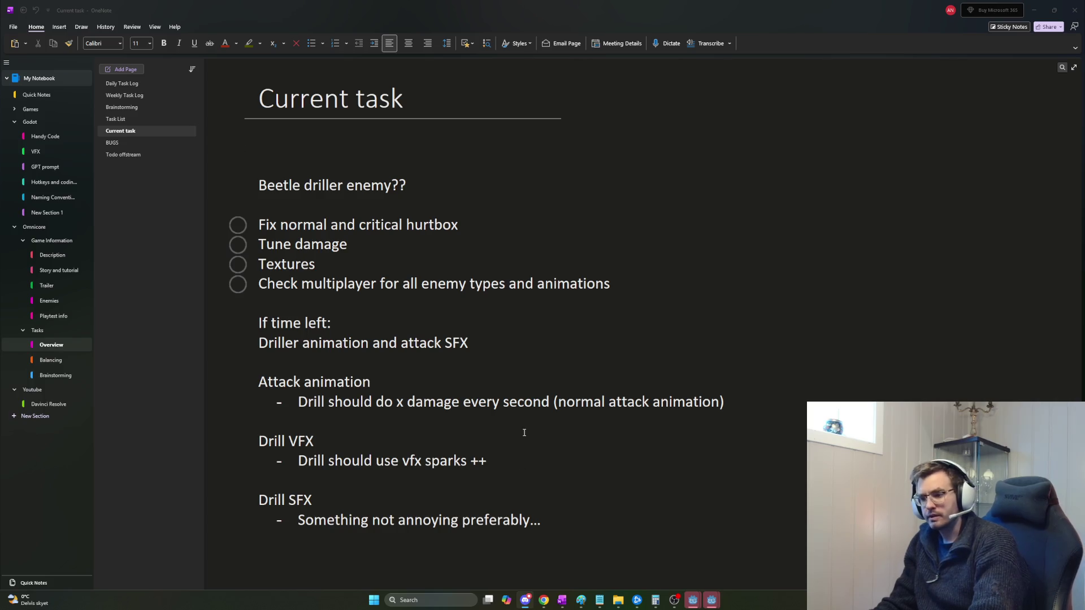
key("alt+Tab")
left_click(527, 603)
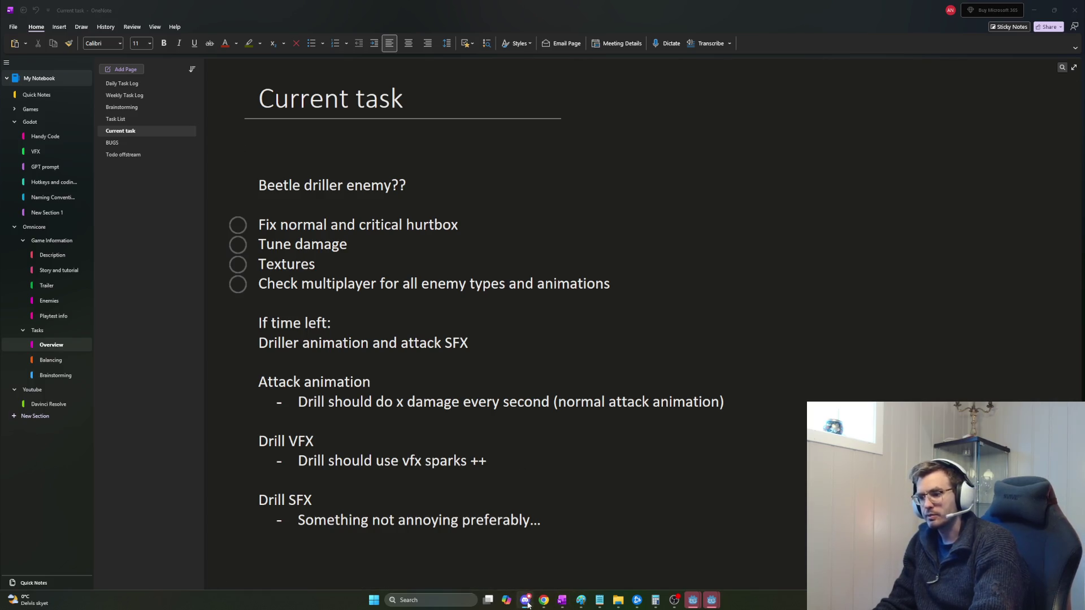
left_click(508, 324)
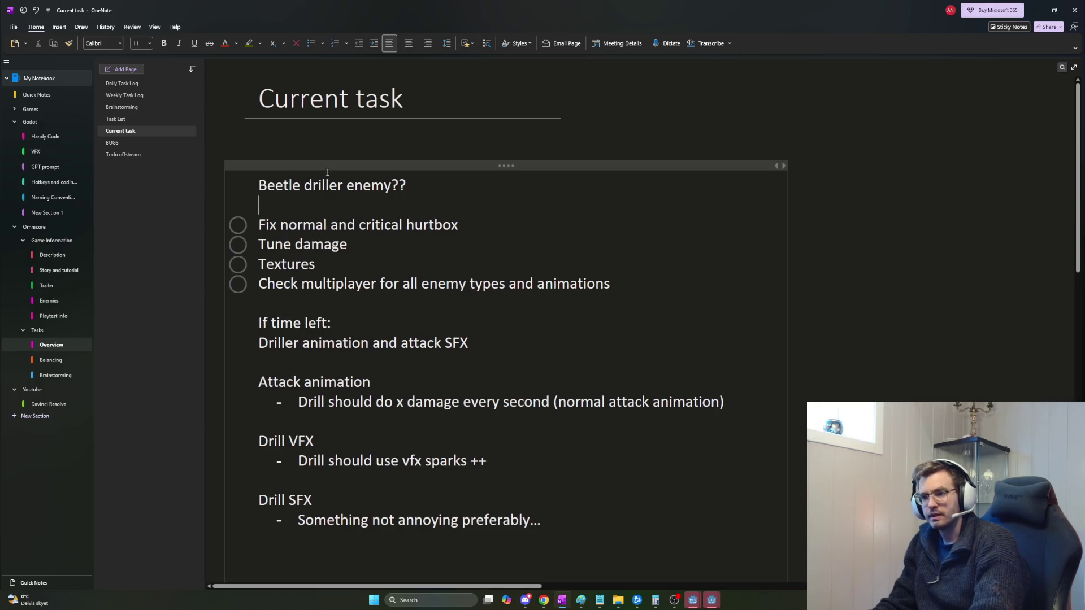
left_click(301, 208)
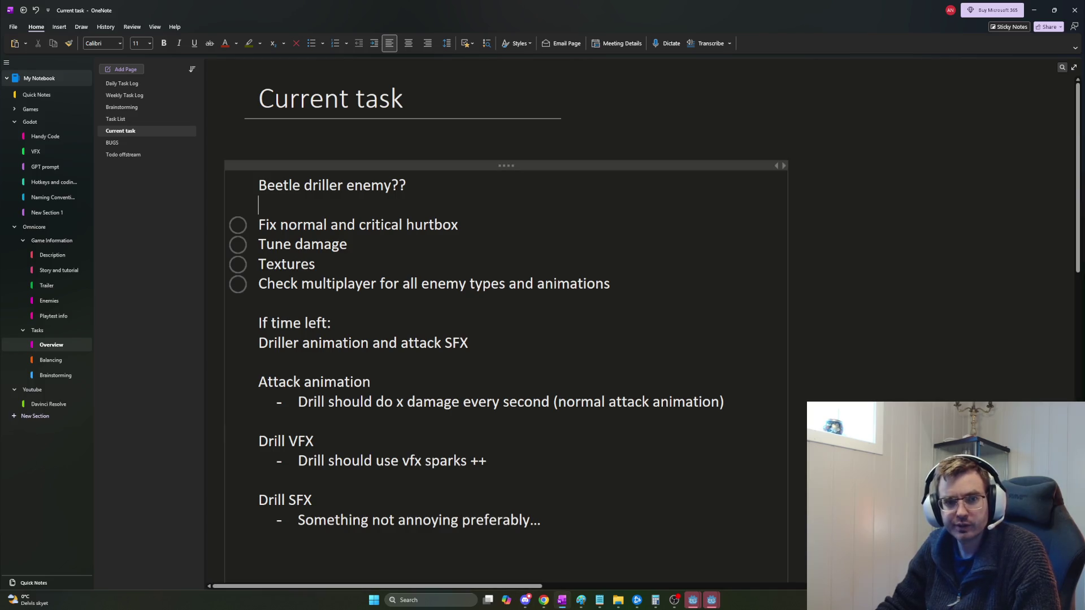
key("alt+Tab")
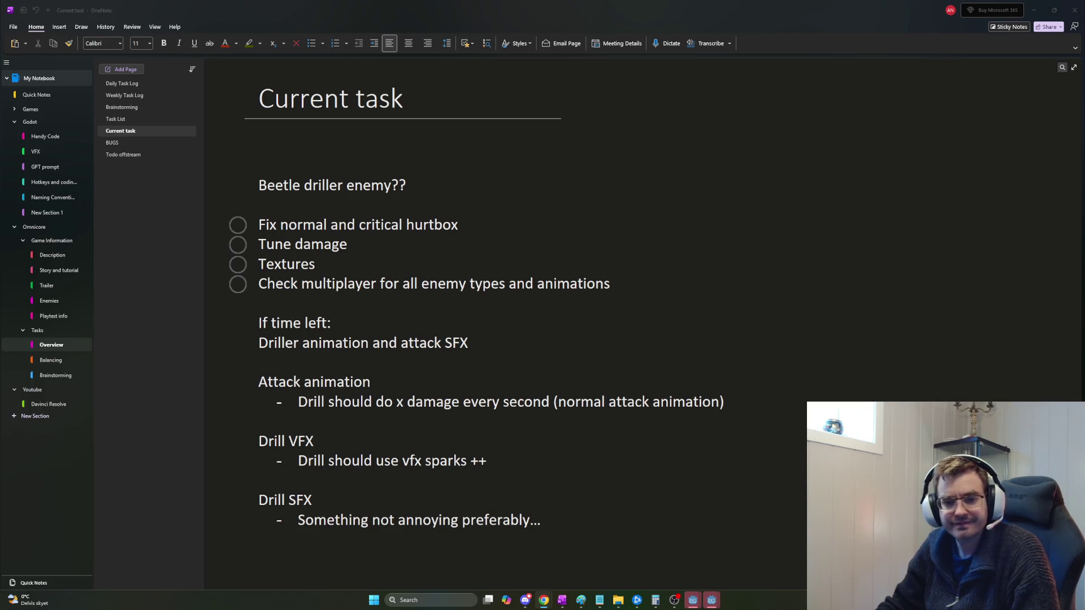
key("alt+Tab")
key("alt+Tab")
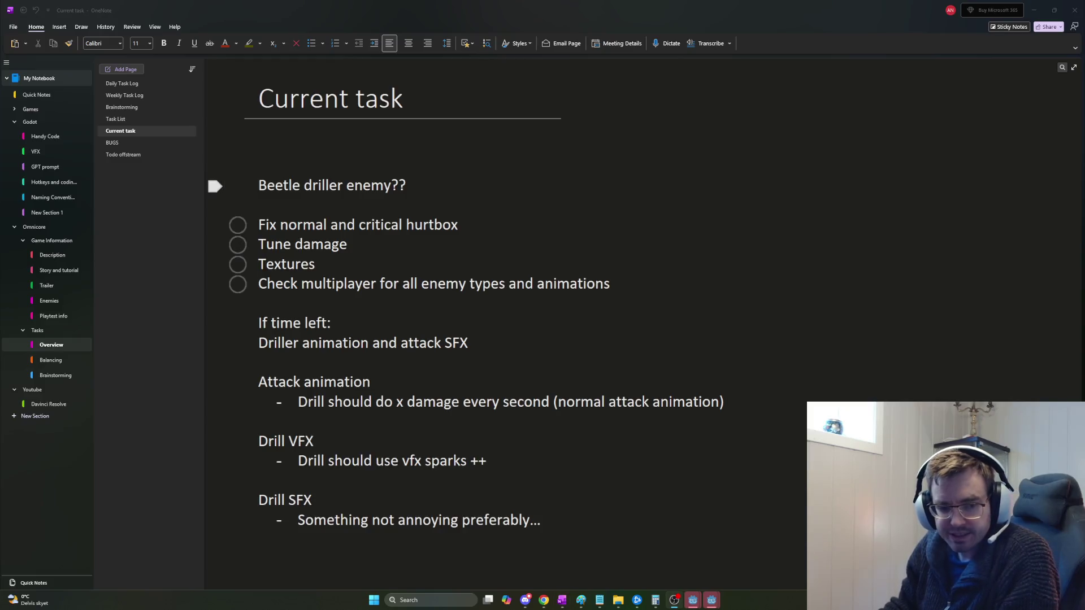